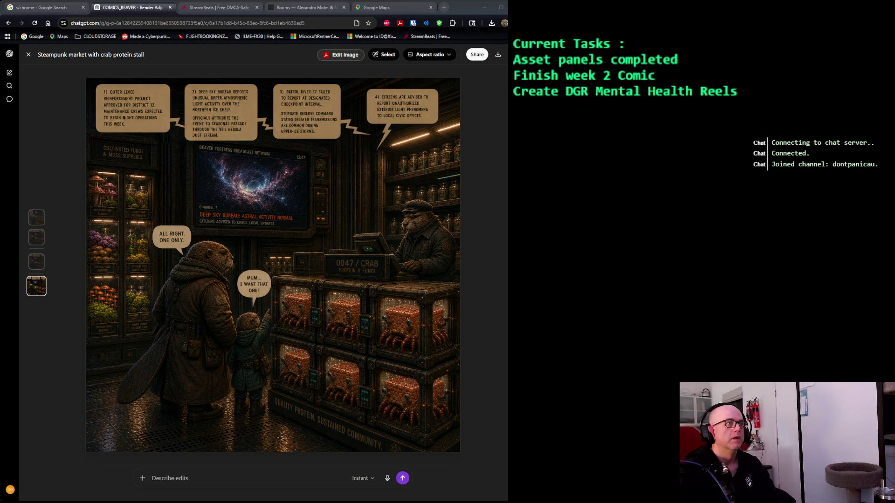
Close the full-size panel, paste a reference image on the COMICS_BEAVER project page, and reopen Render Adjustments Request.
key("Escape")
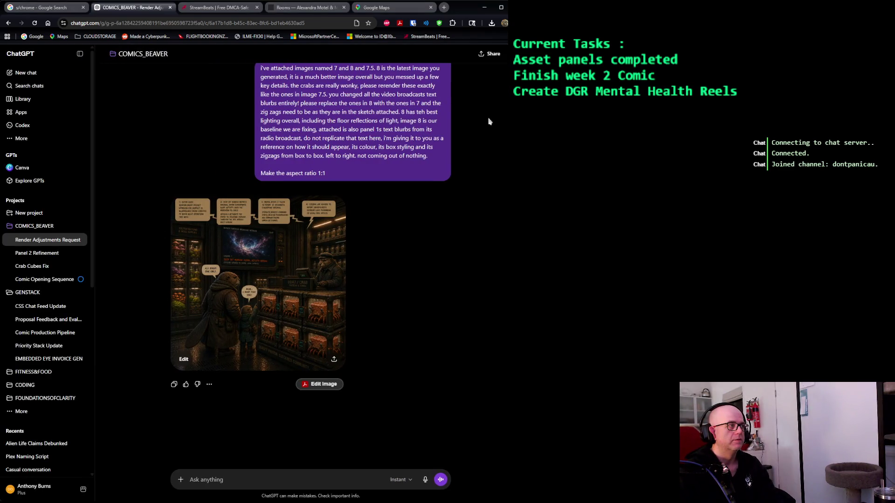
left_click(41, 229)
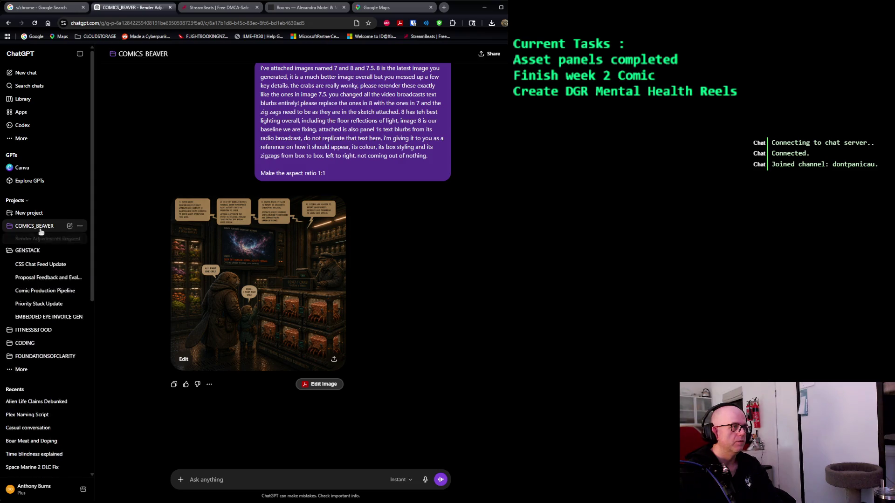
left_click(40, 232)
left_click(70, 227)
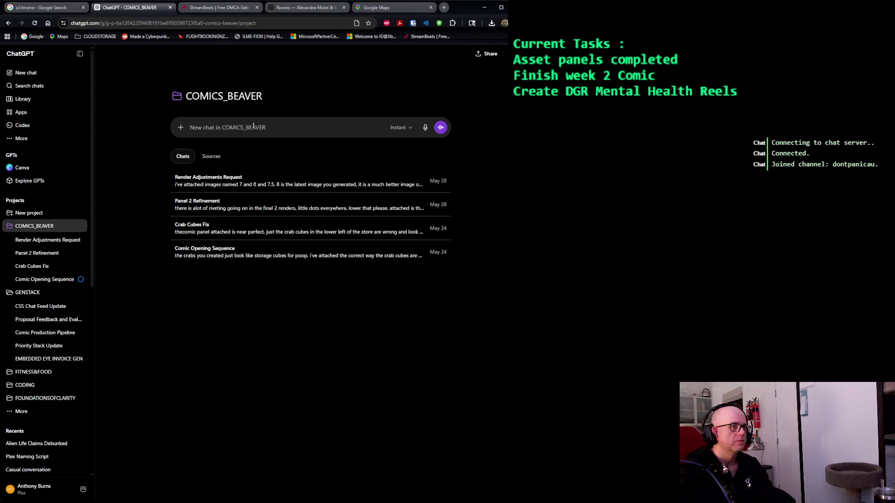
key("ctrl+v")
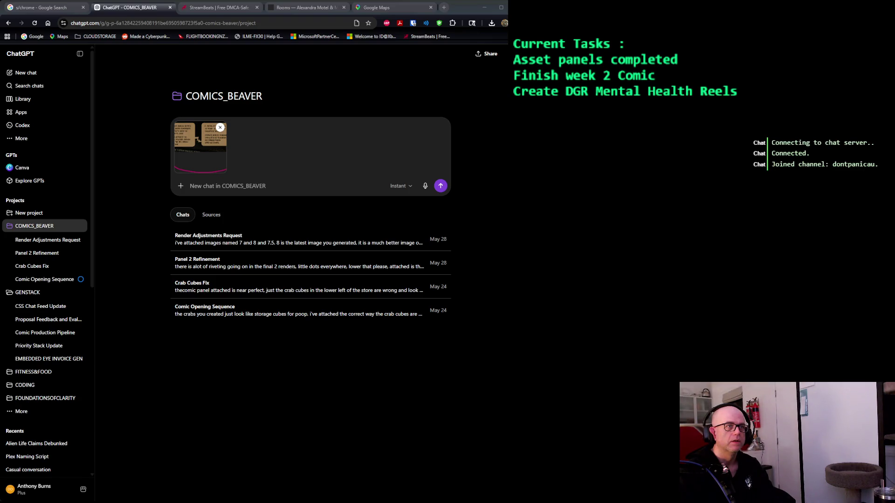
left_click(242, 237)
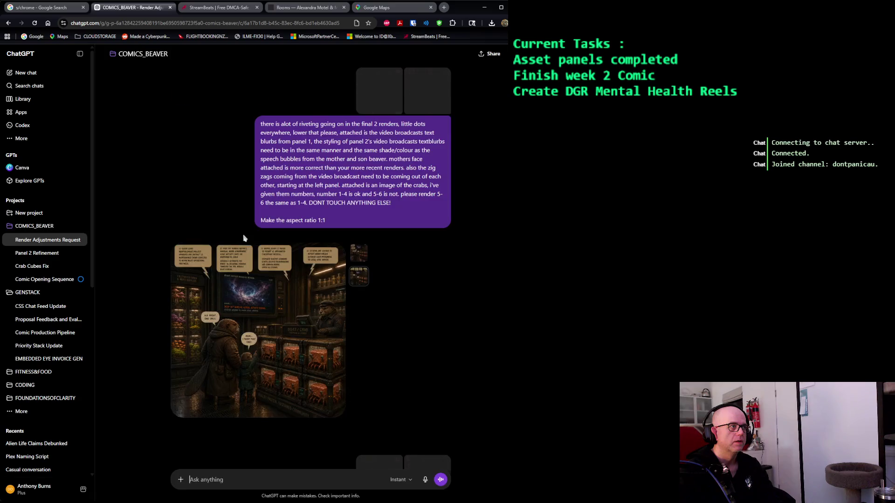
Copy the earlier riveting request into a new COMICS_BEAVER project chat.
left_click_drag(336, 224, 249, 126)
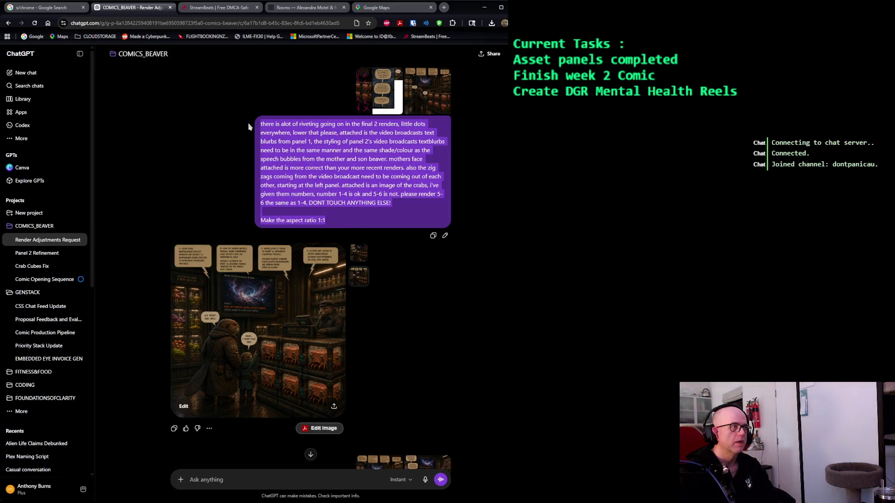
left_click(58, 227)
left_click(73, 228)
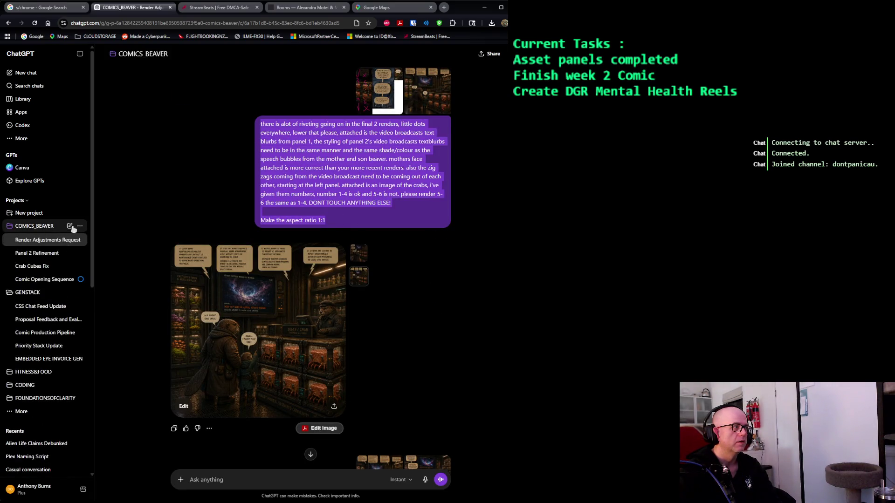
left_click(72, 227)
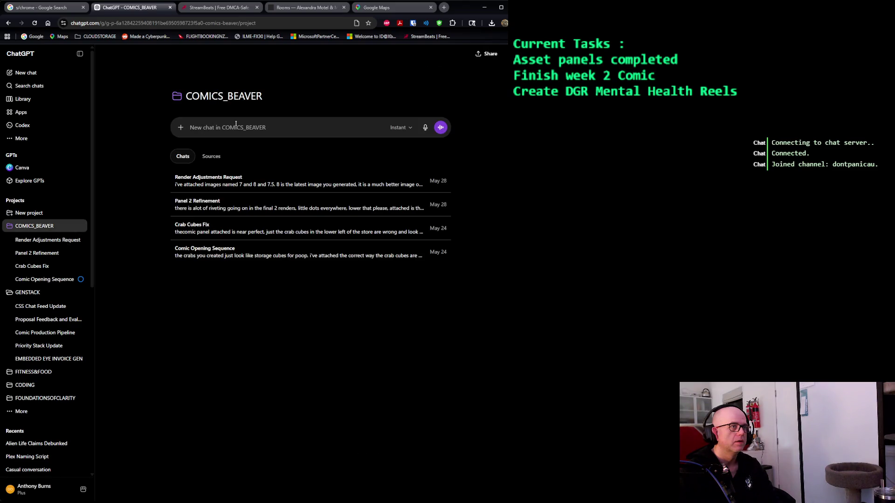
type("there is alot of riveting going on in the final 2 renders, little dots everywhere, lower that please, attached is the video broadcasts text blurbs from panel 1, the styling of panel 2's video broadcasts textblurbs need to be in the same manner and the same shade/colour as the speech bubbles from the mother and son beaver. mothers face attached is more correct than your more recent renders. also the zig zags coming from the video broadcast need to be coming out of each other, starting at the left panel. attached is an image of the crabs, i've given them numbers, number 1-4 is ok and 5-6 is not. please render 5-6 the same as 1-4. DONT TOUCH ANYTHING ELSE! Make the aspect ratio 1:1")
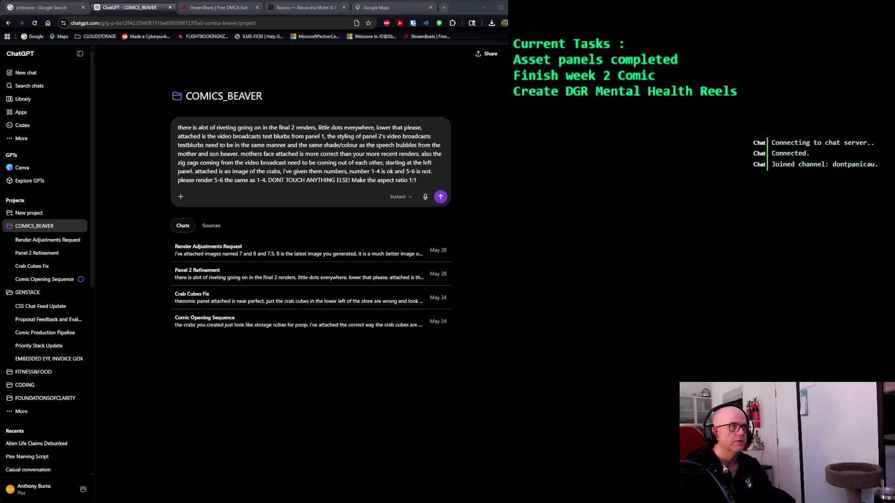
Add four reference images to the new chat, then go back to the Render Adjustments Request chat.
left_click(362, 144)
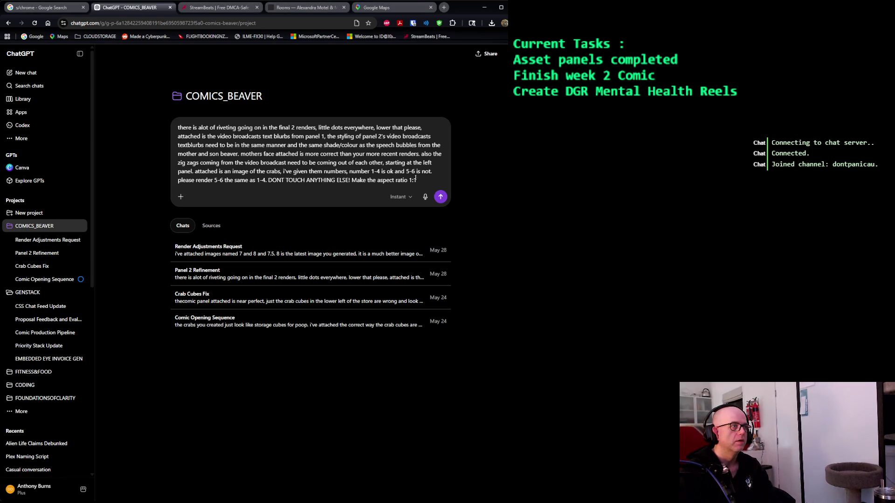
key("ctrl+v")
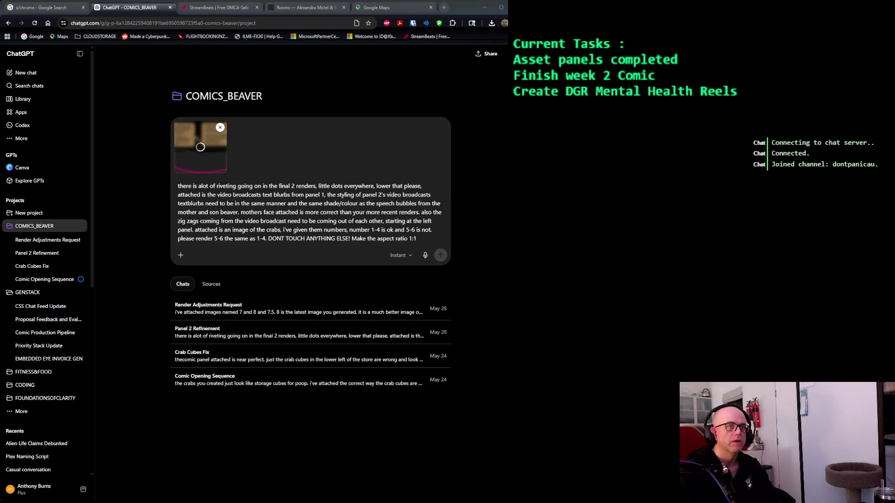
left_click_drag(606, 233, 356, 237)
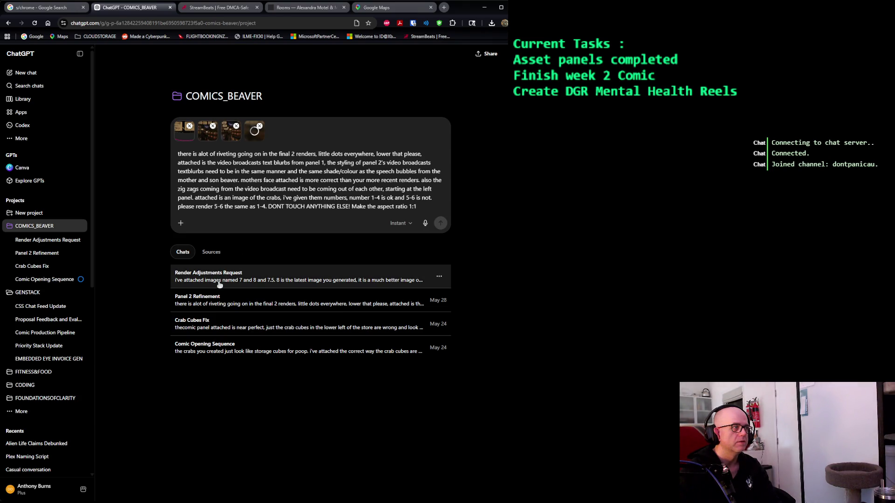
left_click(47, 244)
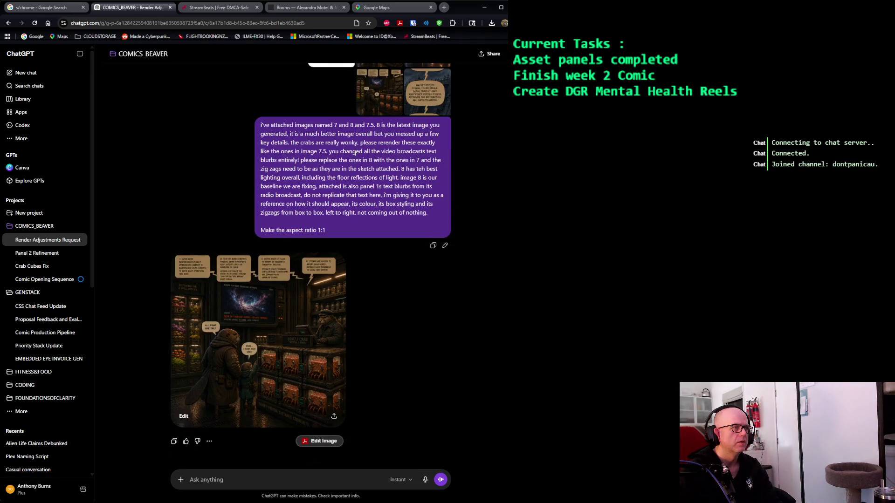
Copy the latest render request and paste it over the old draft in a new COMICS_BEAVER chat.
left_click_drag(345, 235, 252, 128)
key("ctrl+c")
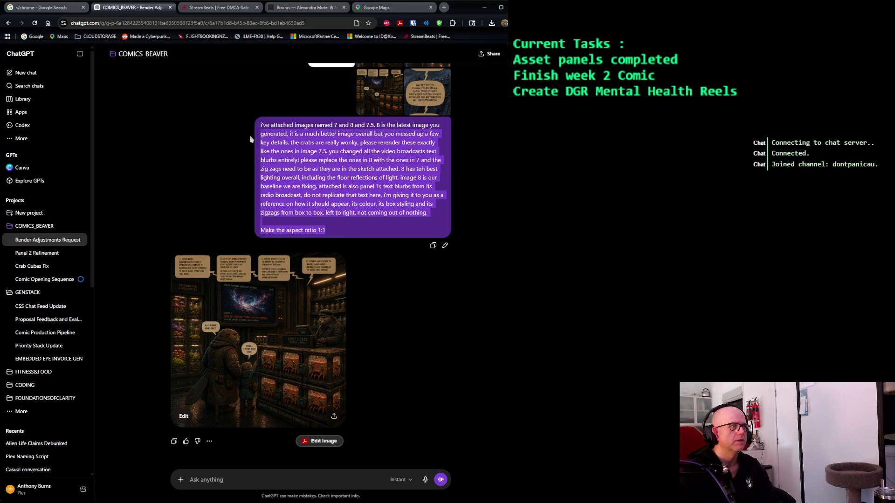
left_click(46, 224)
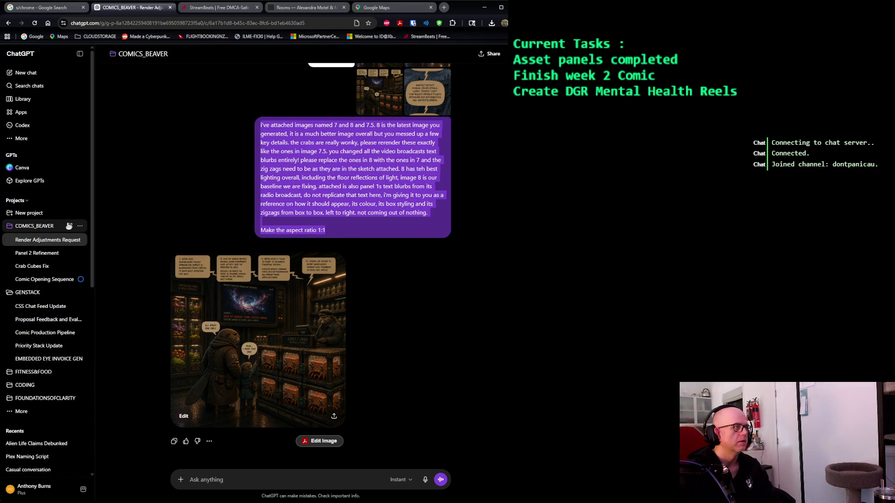
key("ctrl+a")
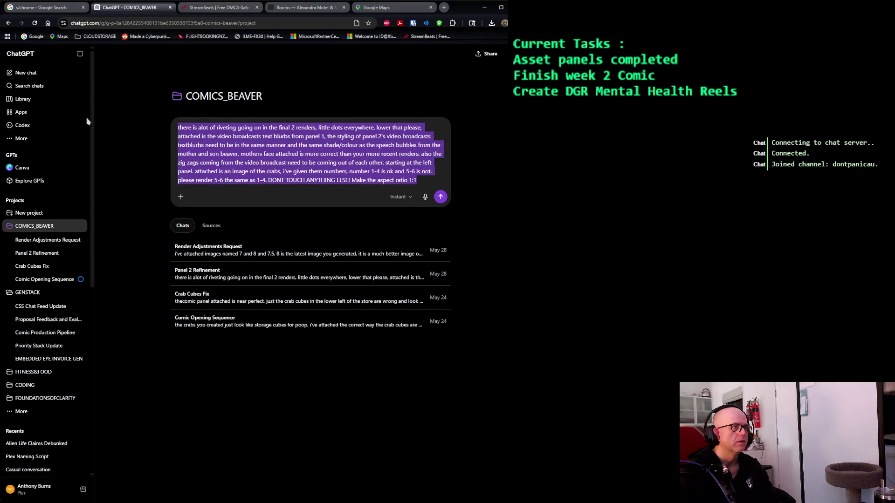
key("ctrl+v")
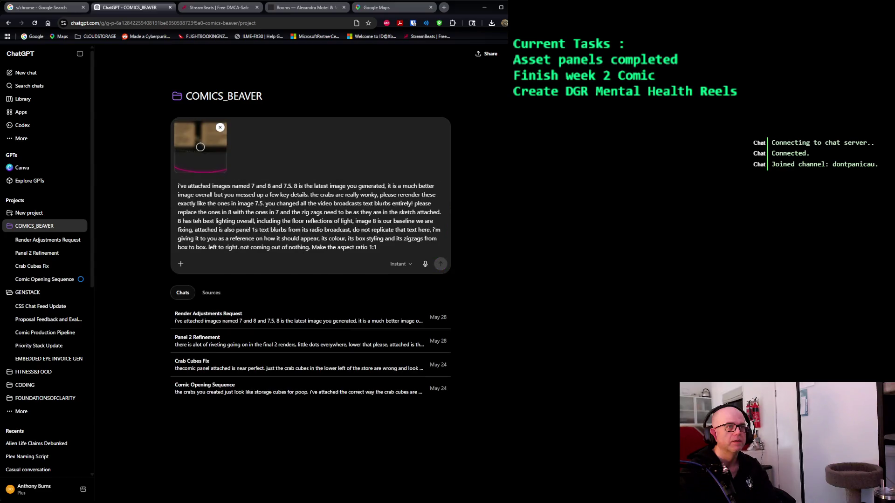
Attach four reference images and set Create image to a Square 1:1 aspect ratio.
left_click_drag(506, 210, 355, 209)
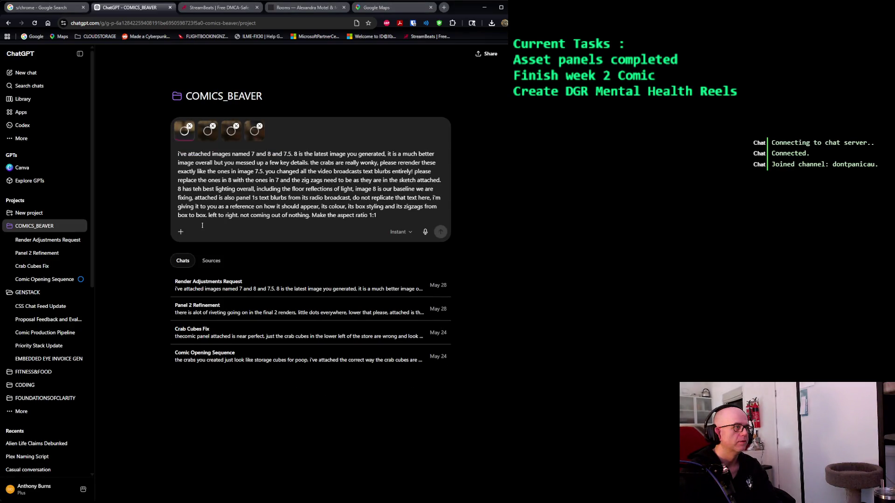
left_click(180, 232)
left_click(201, 277)
left_click(235, 232)
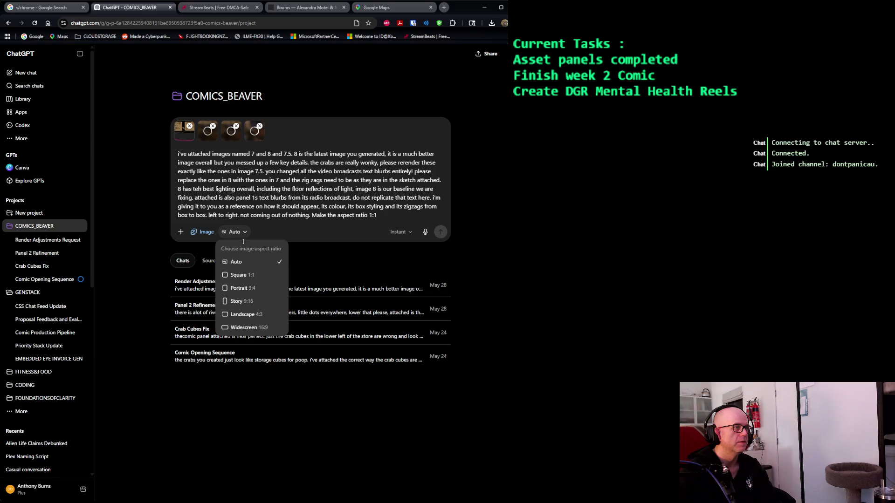
left_click(241, 275)
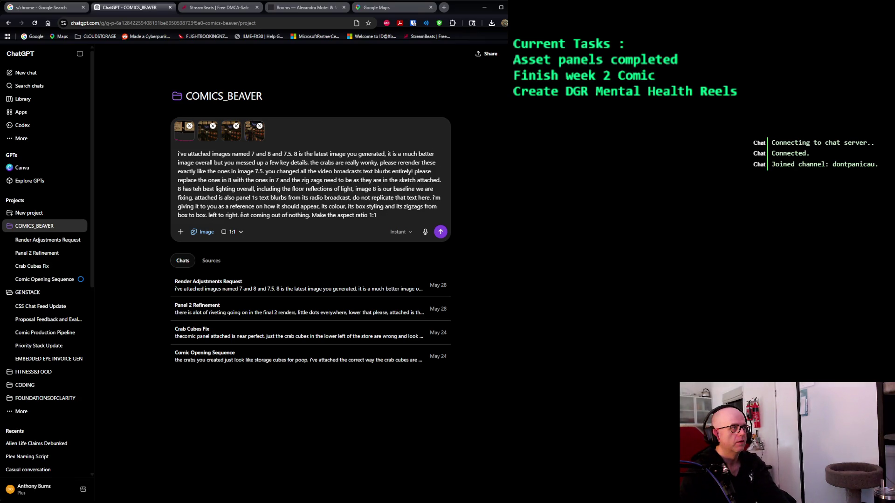
Note that the attached text boxes are nearly correct, except the last comes from nothing but should be first.
type("attached ")
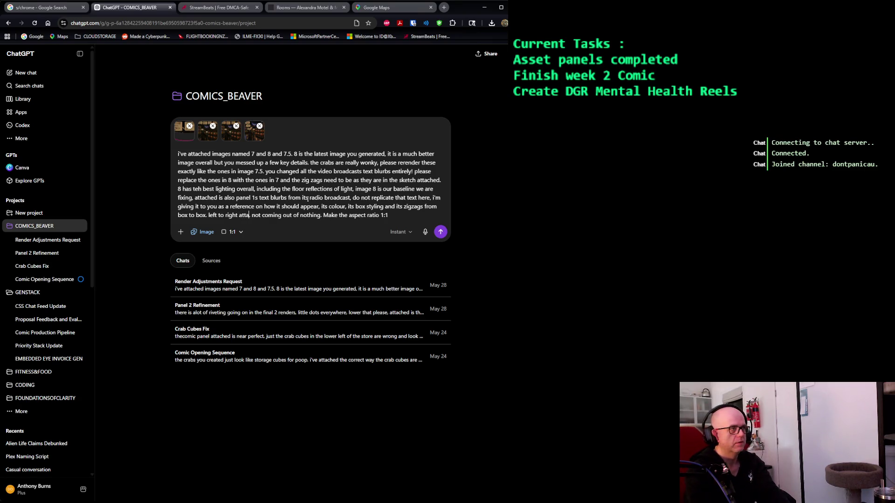
type("is a version of the text")
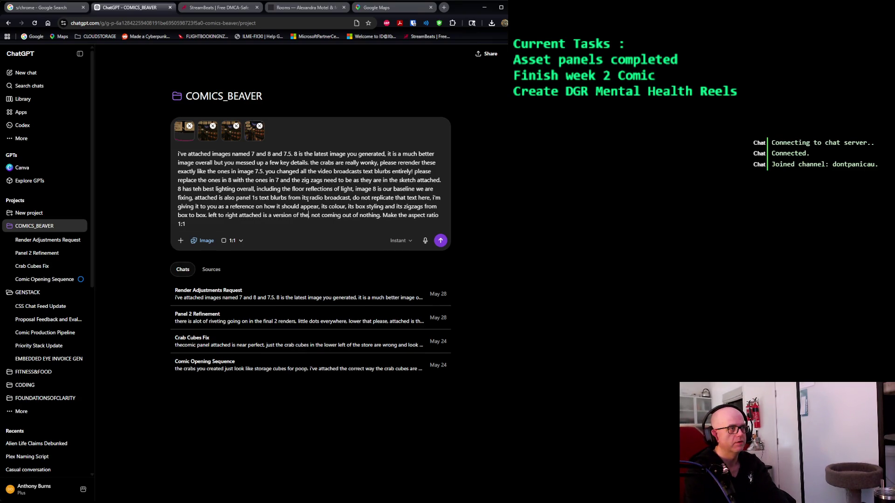
type(" boxes that is near")
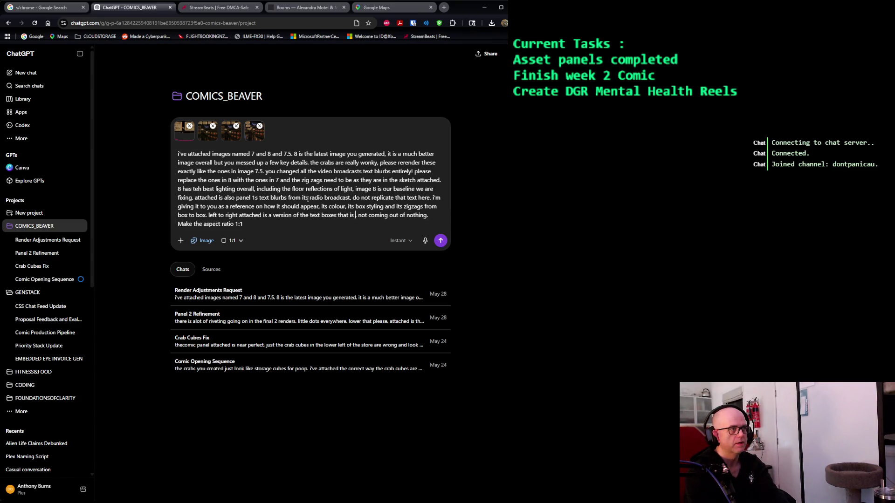
type("ly correct, exc")
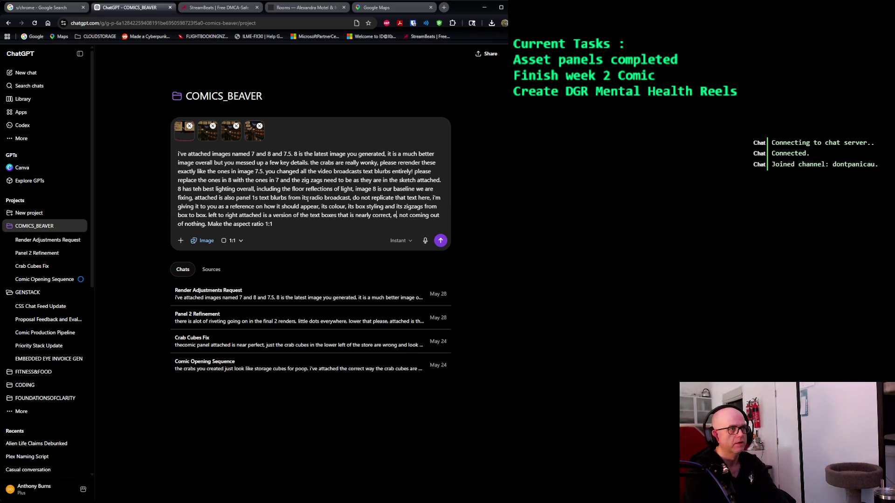
type("ept that the las")
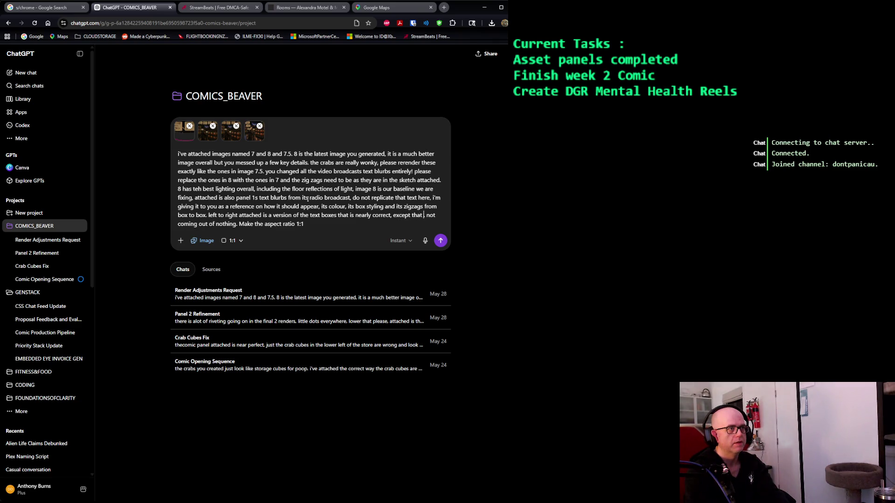
type("t atext bo ")
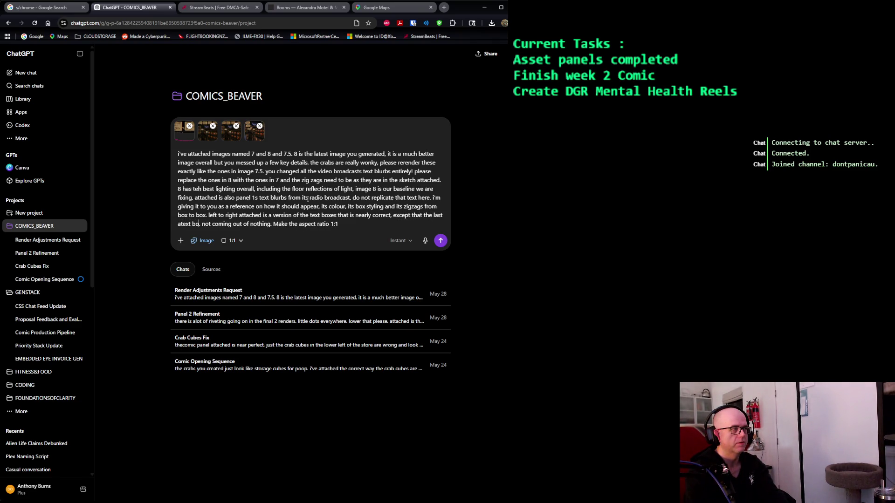
type("x has the ")
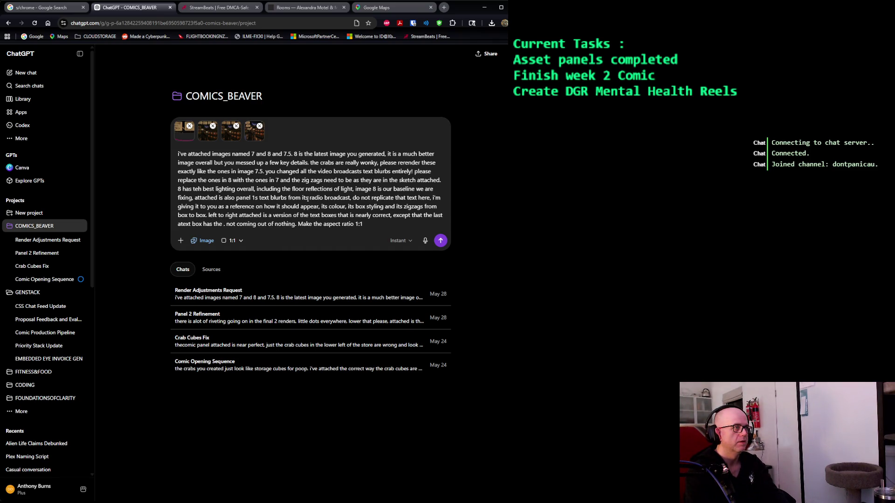
type("zigzag coming fo")
key("BackSpace")
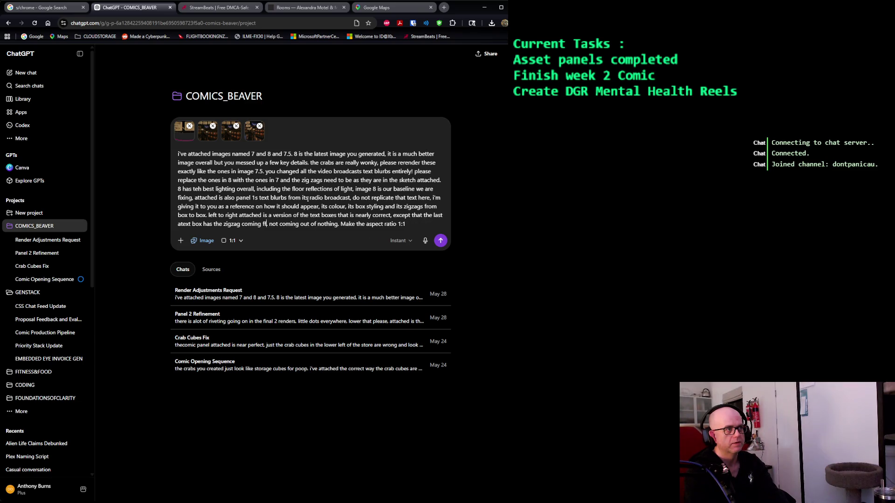
type("rom noth")
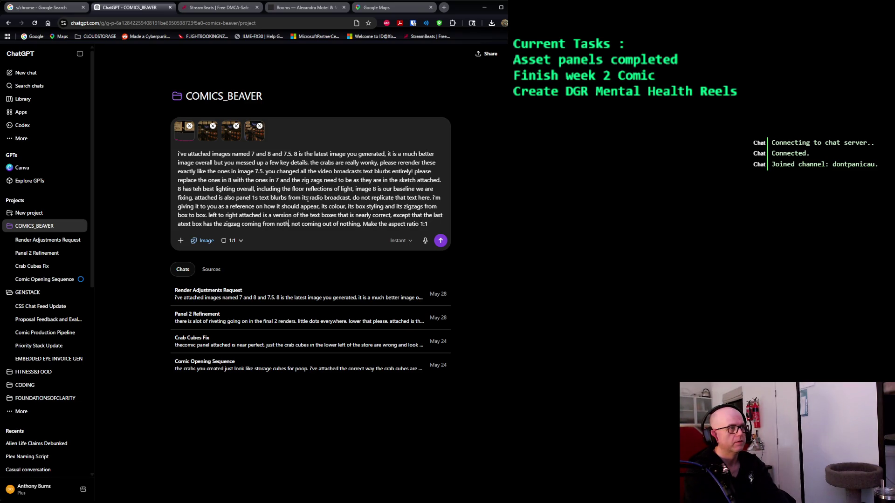
type("ing when it should be the first one!")
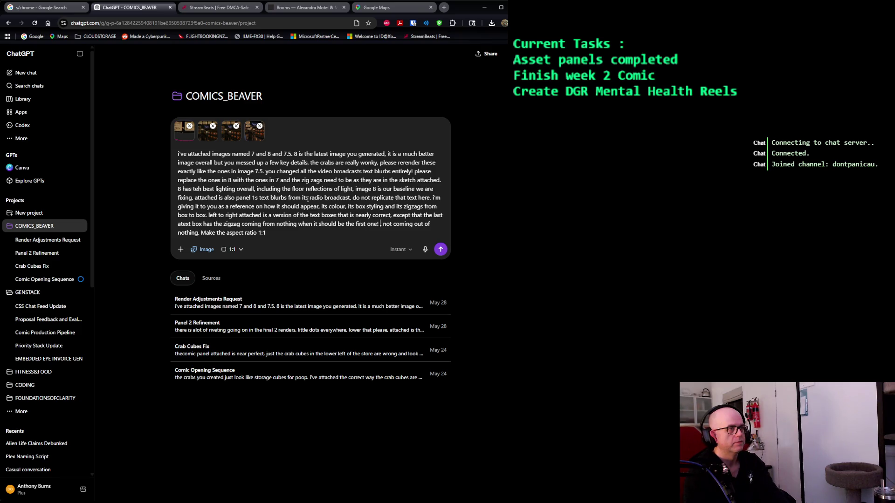
Delete the old 'not coming out of nothing' remark and the stray full stop after it.
key("ctrl+shift+End")
key("shift+Left")
key("shift+Left")
key("shift+Left")
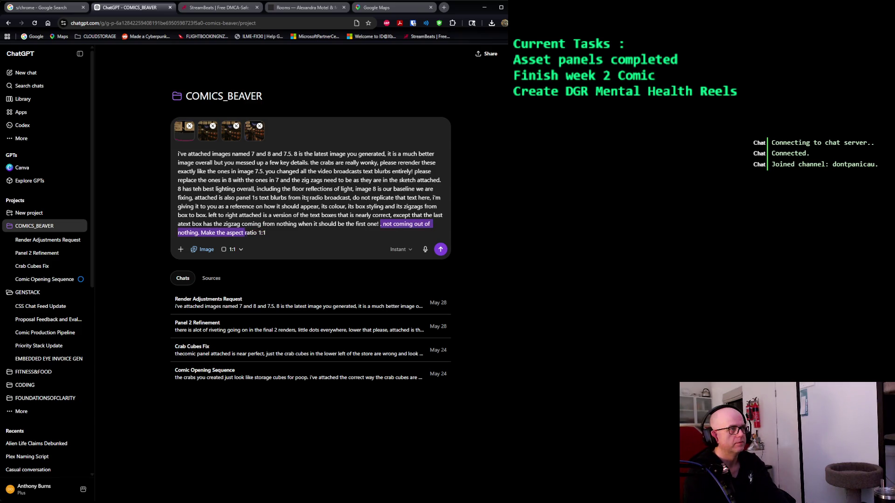
key("shift+Left")
key("shift+Left")
key("shift+Left")
key("shift+Left")
key("shift+Left")
key("shift+Left")
key("shift+Right")
key("shift+Right")
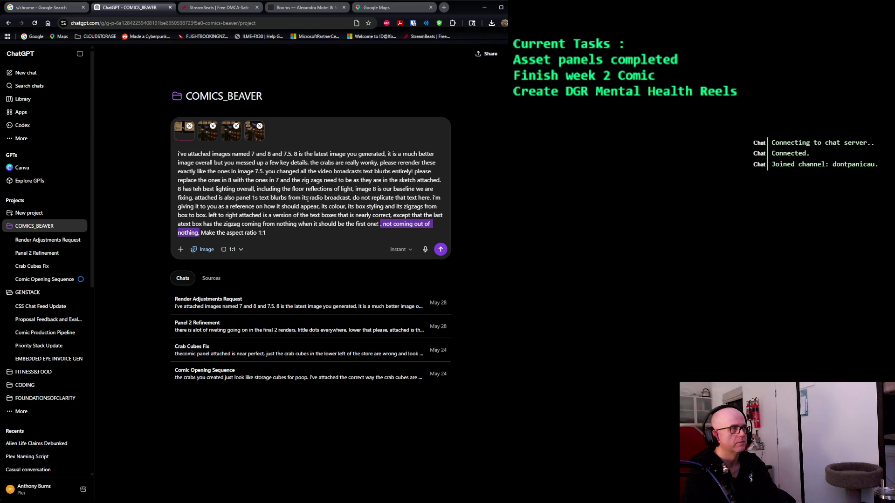
key("BackSpace")
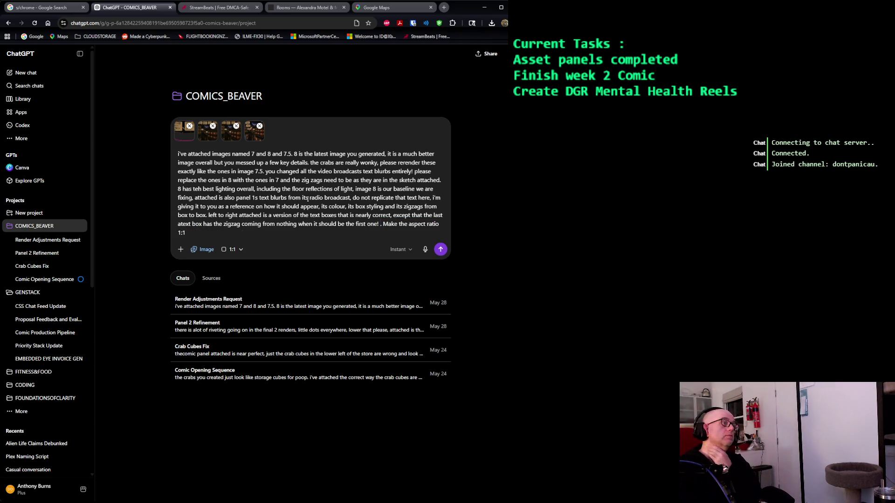
key("BackSpace")
Add 'panel 8's lighting and flooring and camera perspective are the most correct.' at the end.
key("End")
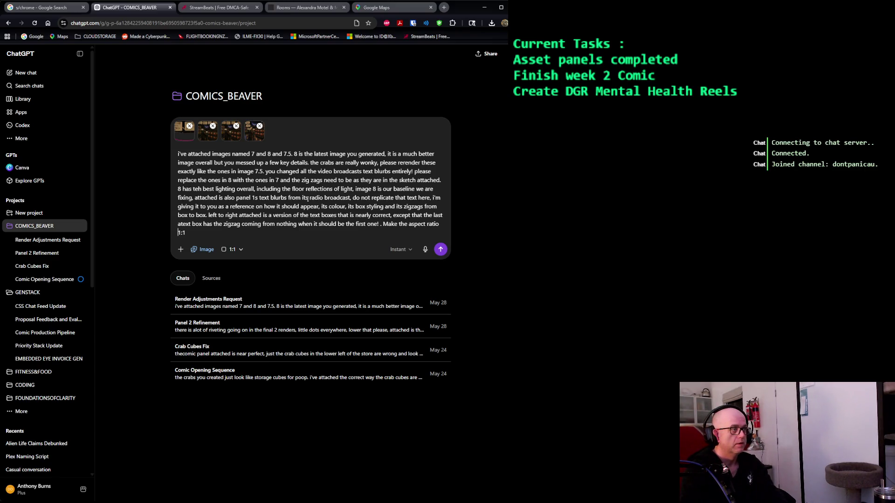
type("panel 8's lightingand flororing")
key("BackSpace")
key("BackSpace")
key("BackSpace")
key("BackSpace")
key("BackSpace")
type("oring and camera perspective are the most correct.")
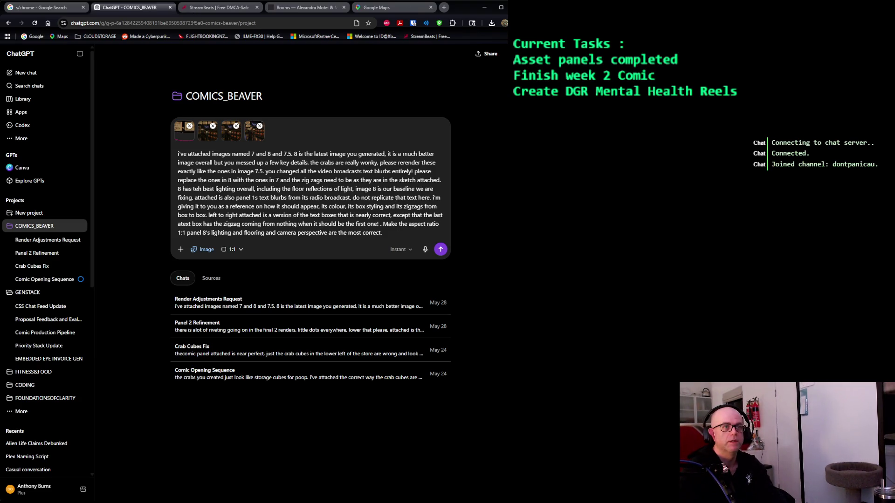
Send the revised comic request with its four images, then switch to Google Maps during generation.
left_click(441, 249)
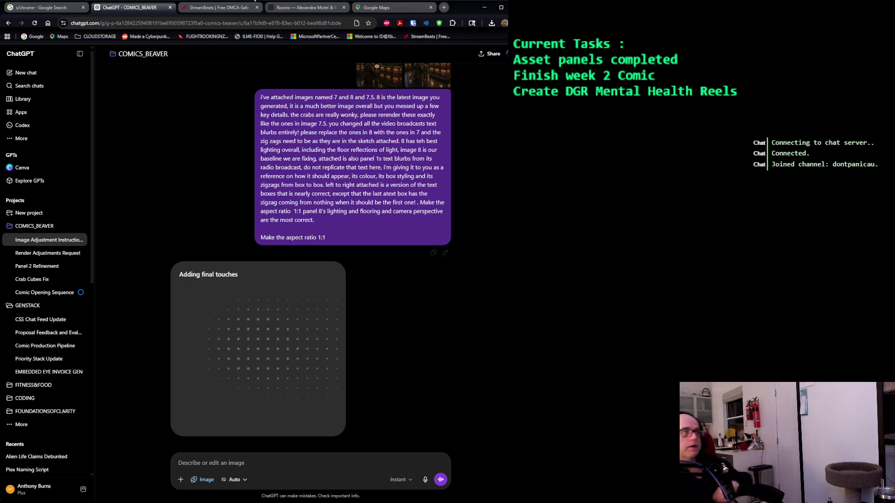
left_click(400, 8)
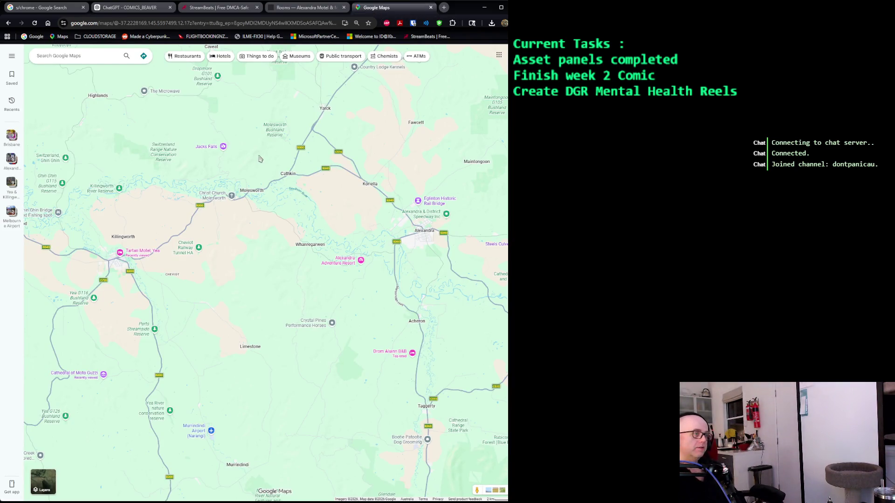
Zoom and pan the map from the Yea area toward Melbourne.
scroll(240, 278, "down", 5)
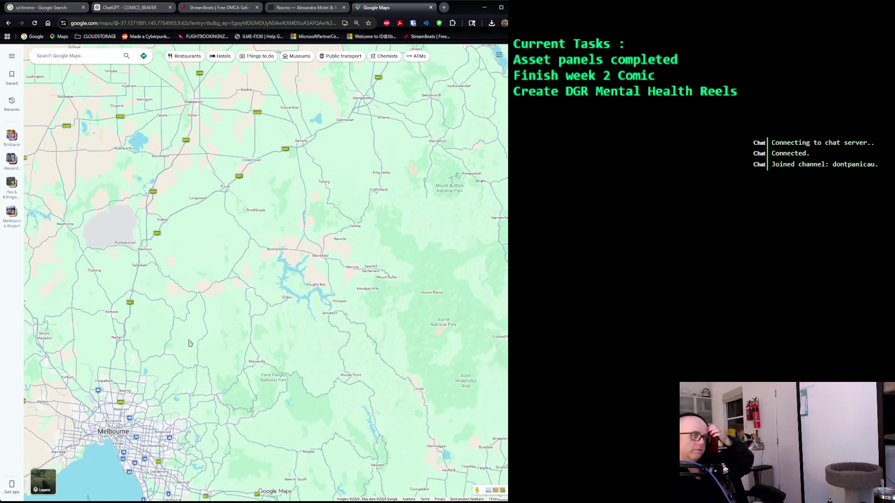
left_click_drag(117, 439, 236, 340)
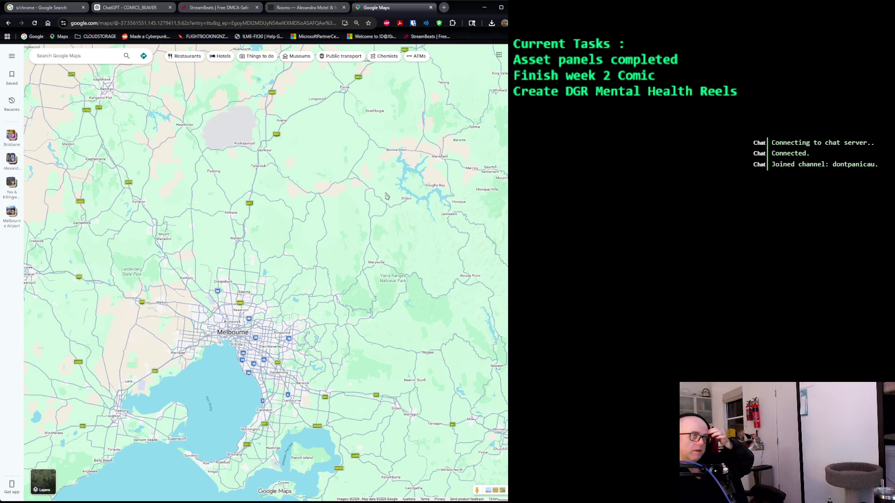
scroll(378, 178, "up", 2)
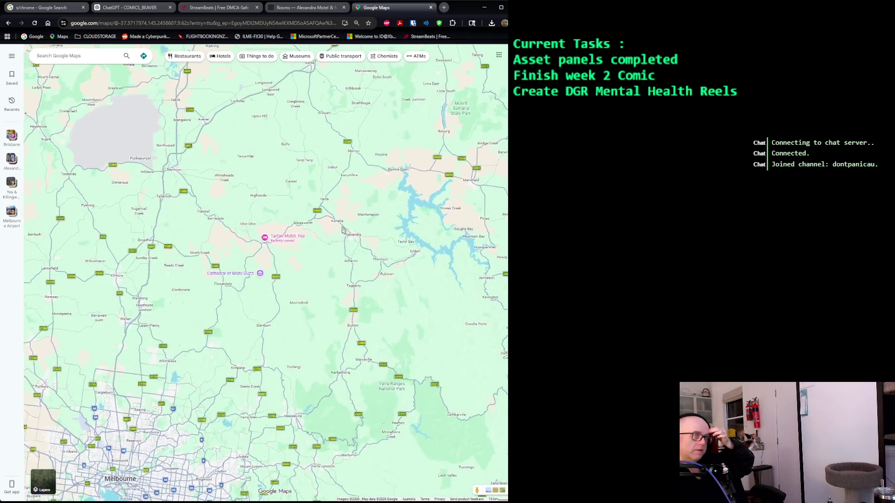
left_click_drag(329, 414, 357, 359)
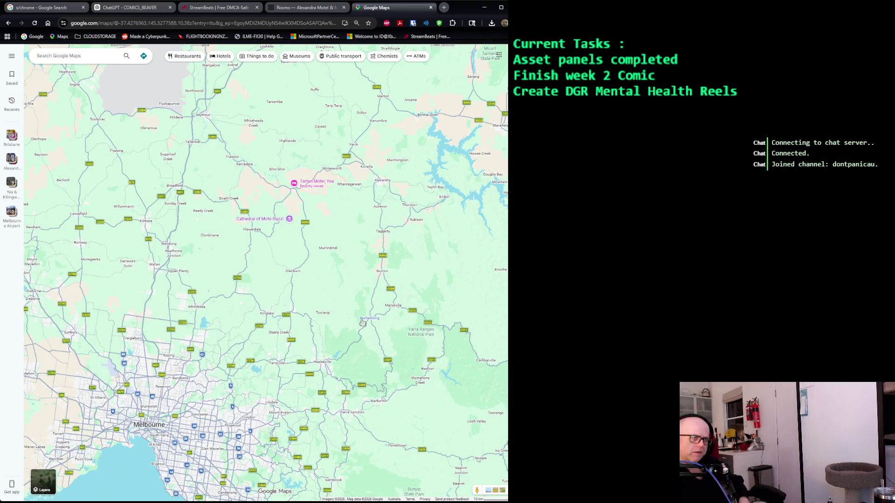
Flip through seven Narbethong photos, then open the Cathedral of Moto Guzzi place details.
mouse_move(366, 322)
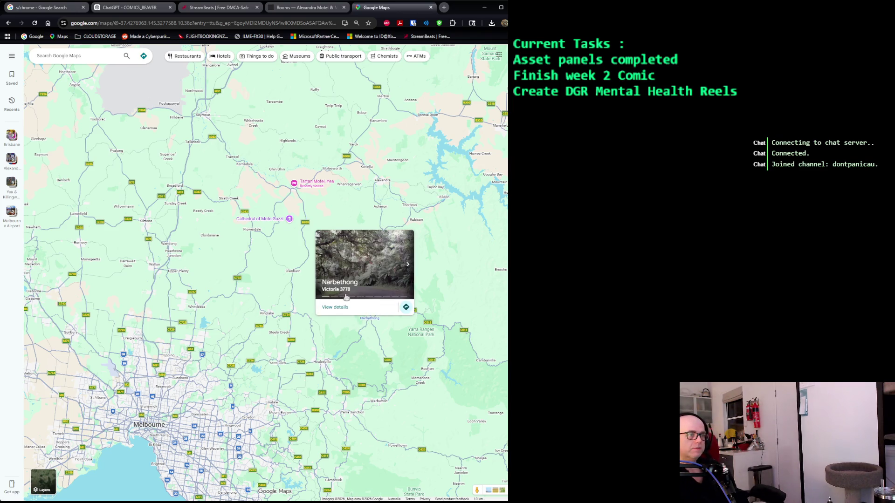
left_click(411, 265)
left_click(411, 265)
left_click(411, 265)
left_click(411, 264)
left_click(411, 264)
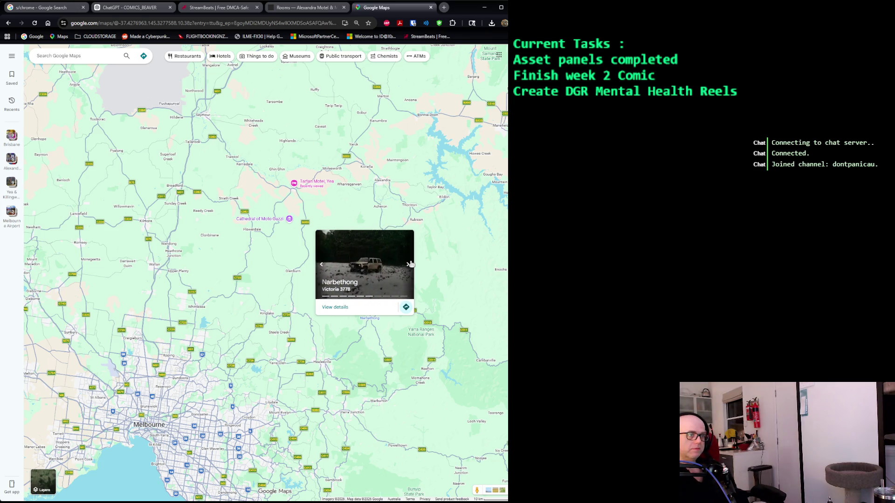
left_click(411, 264)
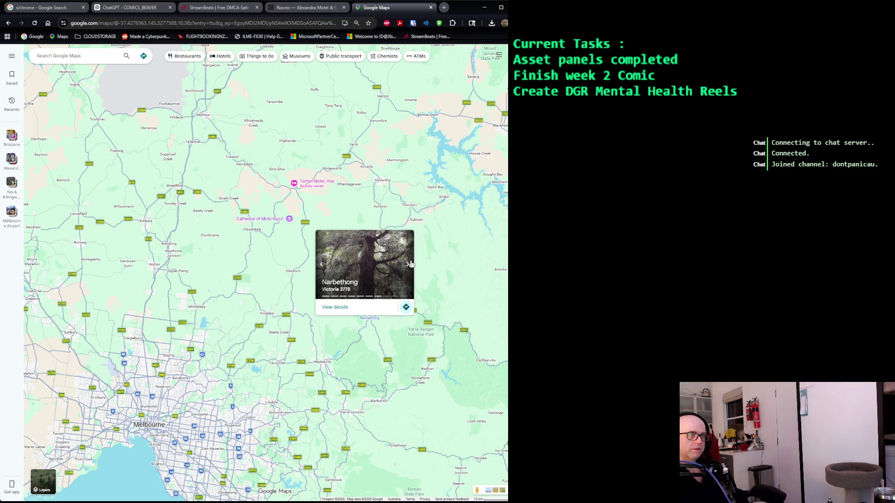
left_click(411, 264)
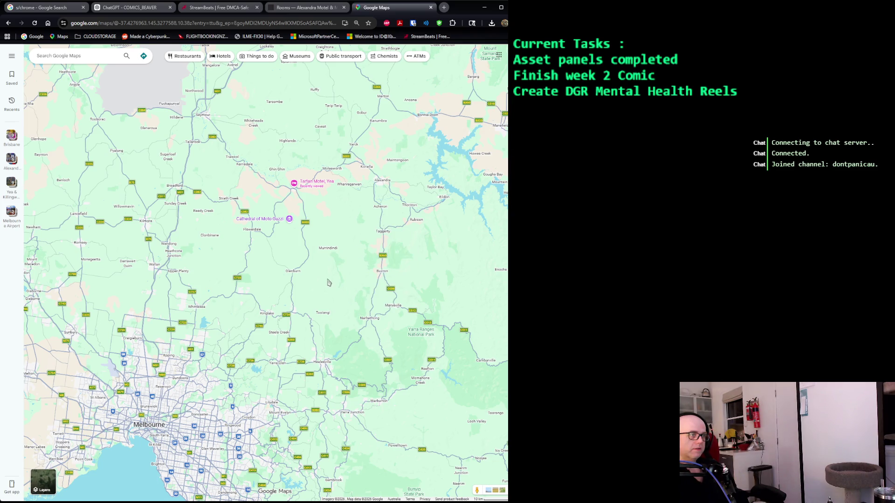
mouse_move(295, 274)
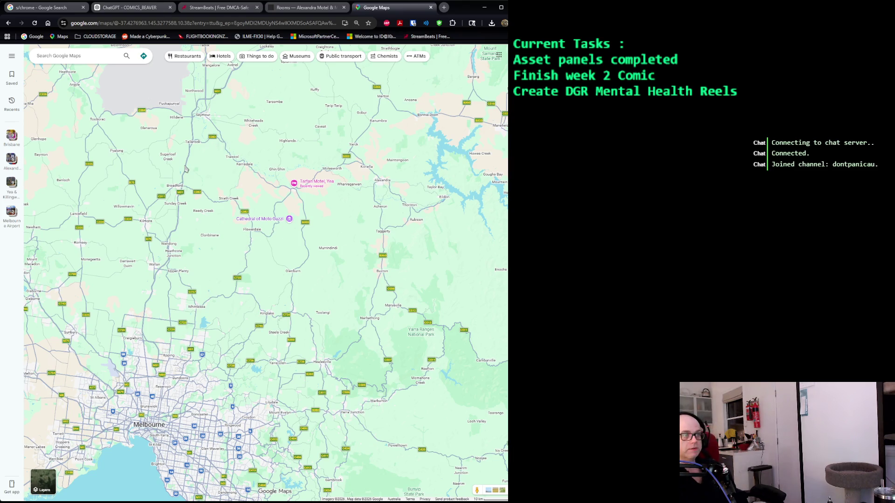
left_click(289, 219)
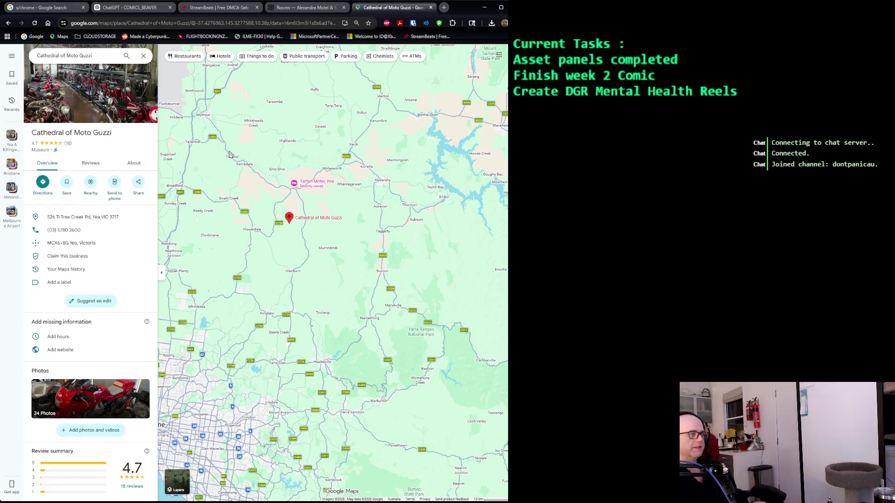
Open the Cathedral of Moto Guzzi photo gallery and view the motorcycle hall photo large.
scroll(118, 242, "down", 5)
scroll(118, 242, "down", 4)
scroll(117, 242, "down", 4)
scroll(117, 242, "down", 5)
scroll(107, 254, "up", 6)
scroll(84, 279, "up", 1)
scroll(73, 278, "up", 1)
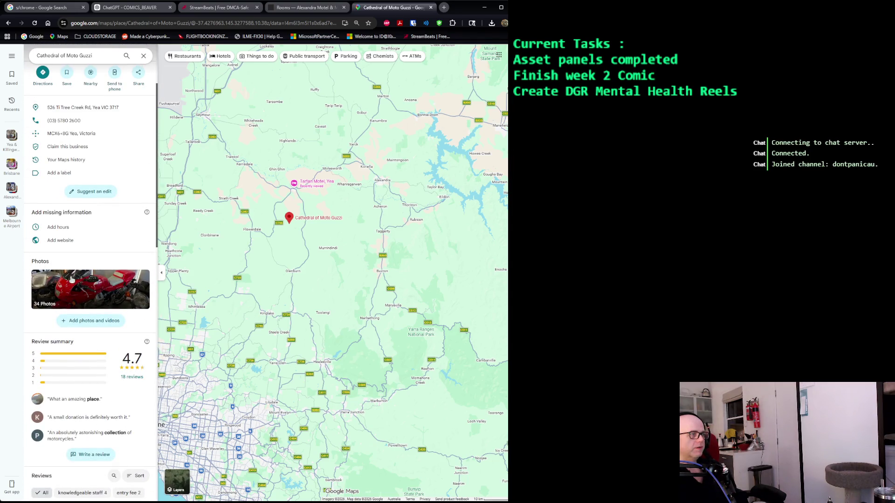
left_click(72, 279)
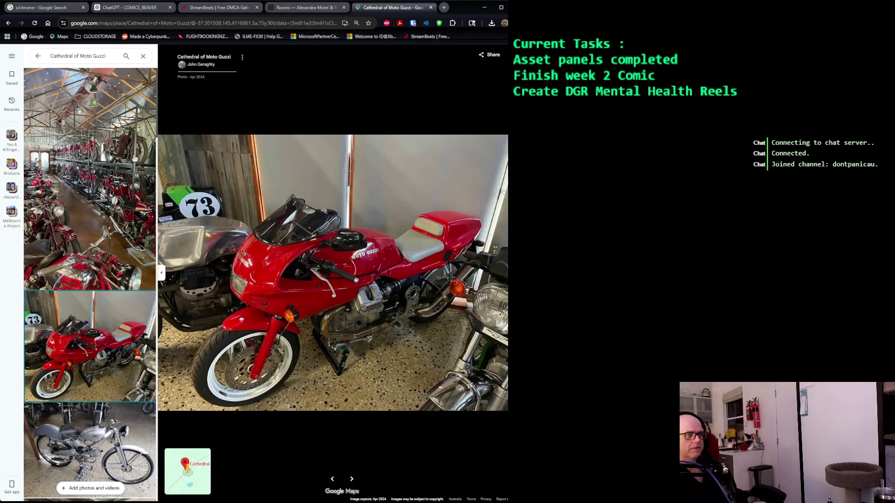
left_click(114, 146)
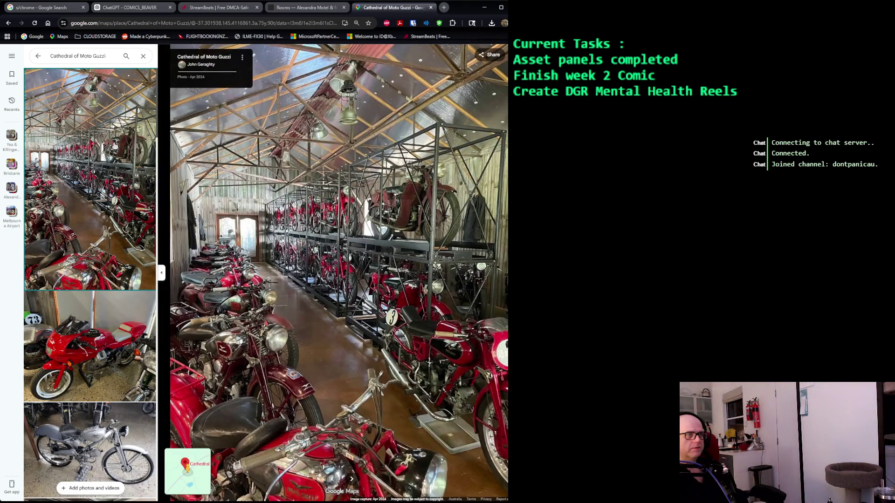
View the silver motorbike photo, then go back to the COMICS_BEAVER chat in ChatGPT.
scroll(90, 284, "down", 4)
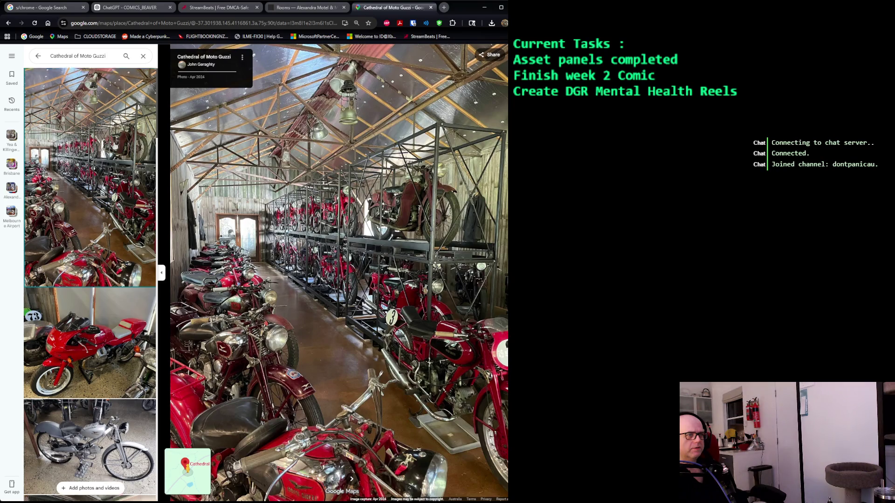
left_click(98, 230)
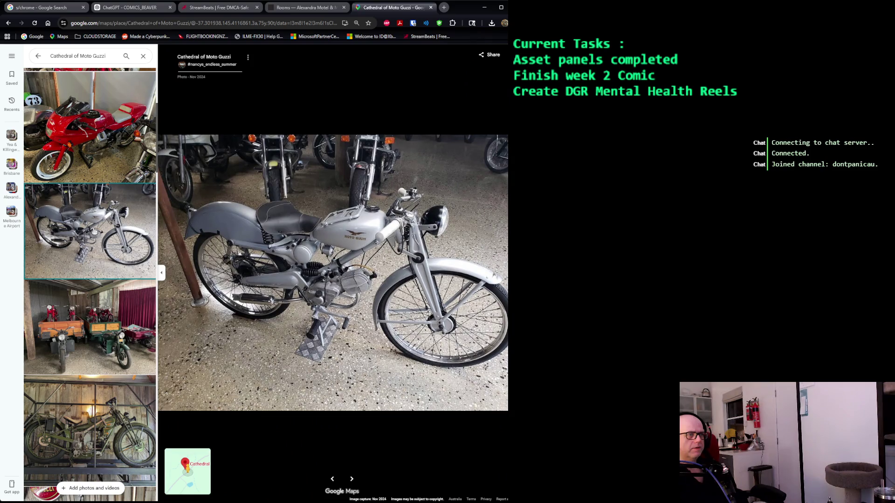
scroll(93, 231, "down", 5)
left_click(144, 7)
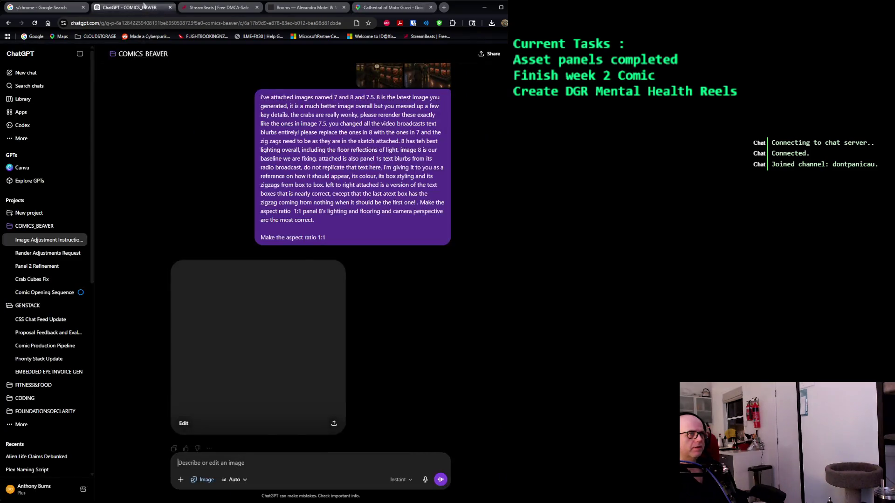
Open the 'Beaver marketplace in a fortress outpost' panel for editing and paste the marked-up sketch.
left_click(270, 294)
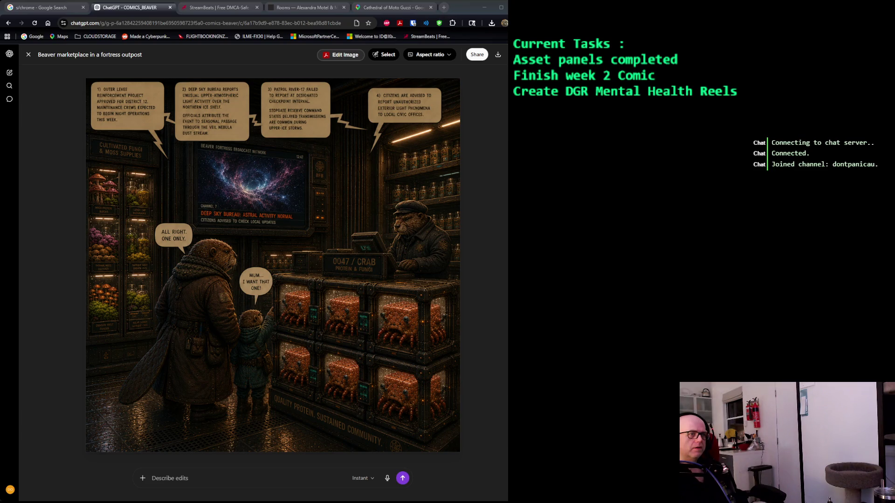
key("alt+Tab")
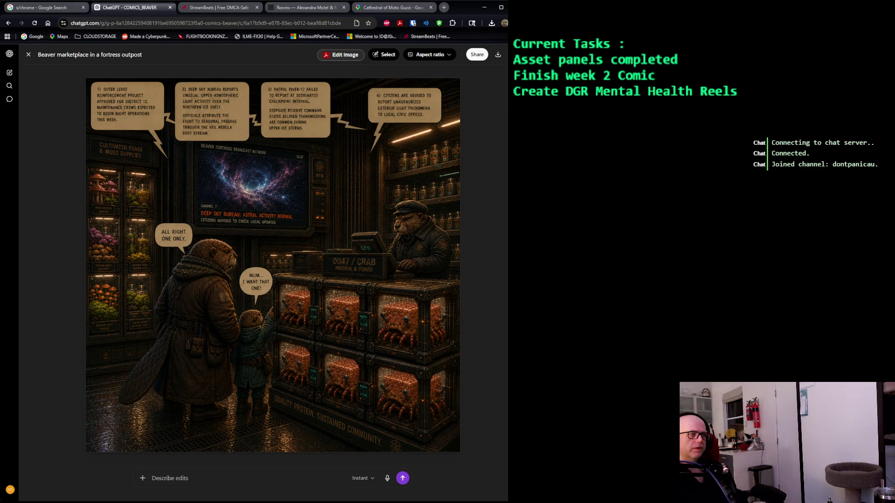
key("alt+Tab")
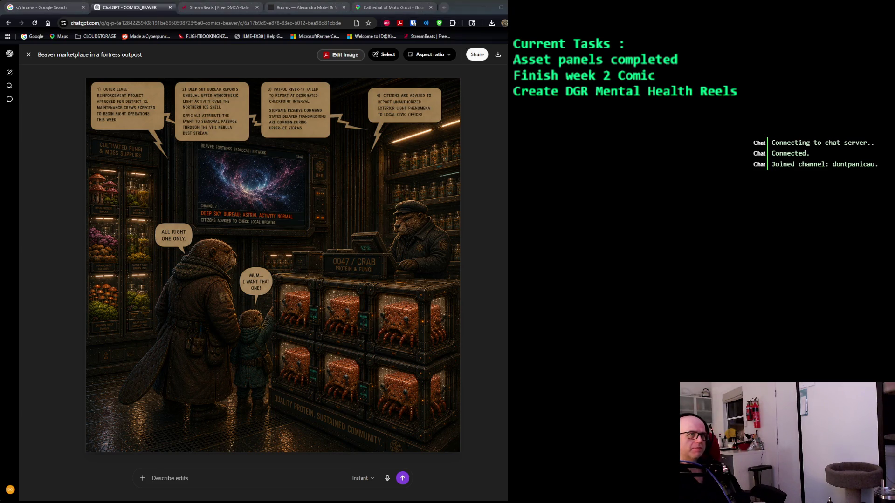
left_click(463, 13)
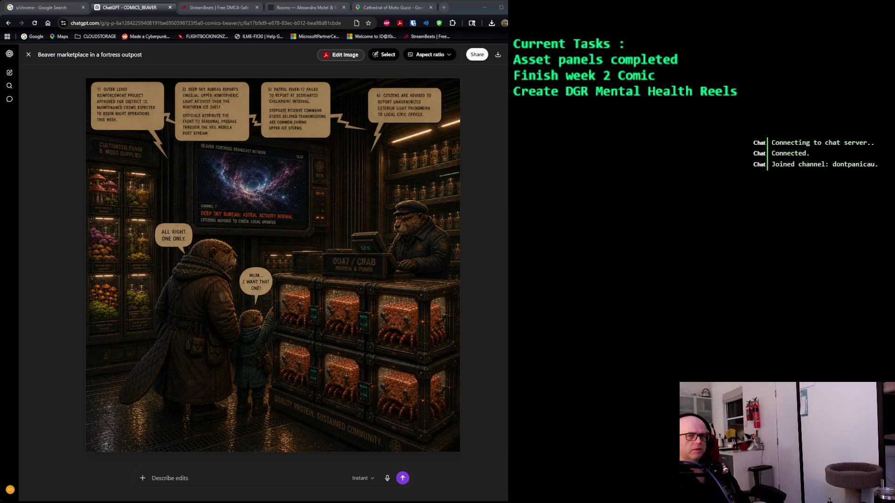
left_click(463, 10)
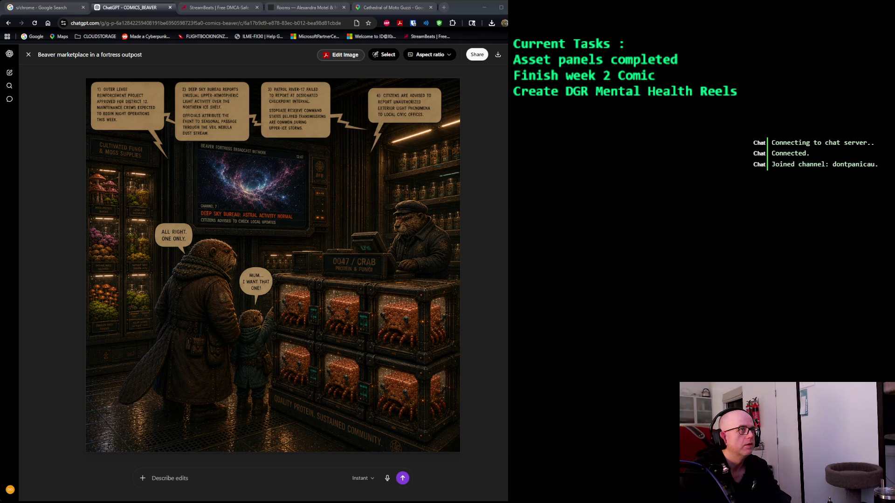
key("ctrl+v")
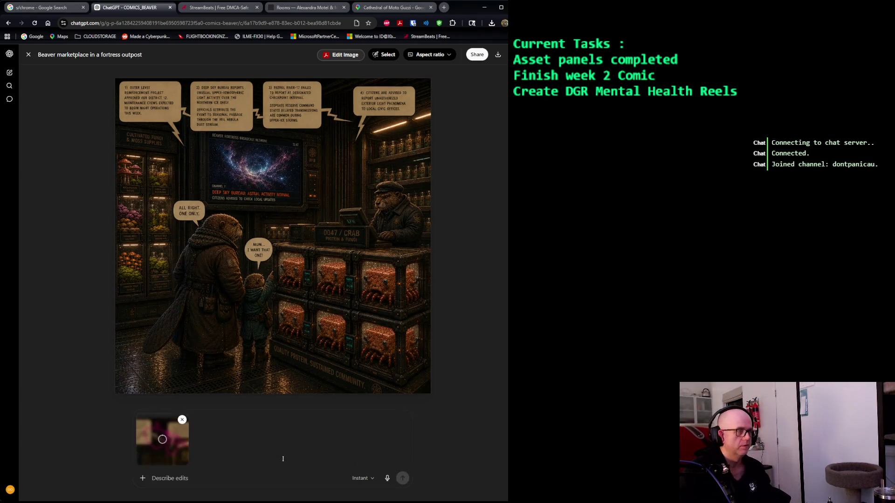
Request joining item 1's zigzag to the 4th blurb, removing the stray zigzag, zooming back ~10%, changing nothing else.
type("in the attached")
type(" im")
type("age, ")
type("1")
type(" item")
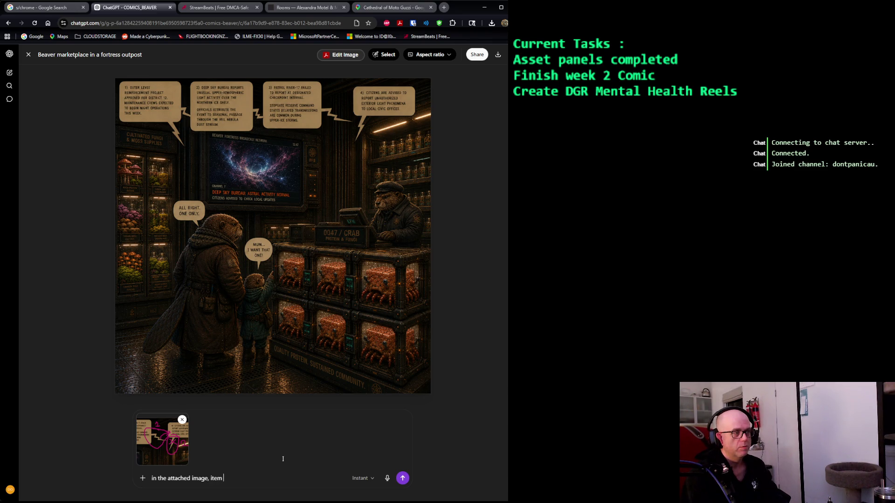
type(" needs its ")
type("zigzag to connec")
key("BackSpace")
type("to")
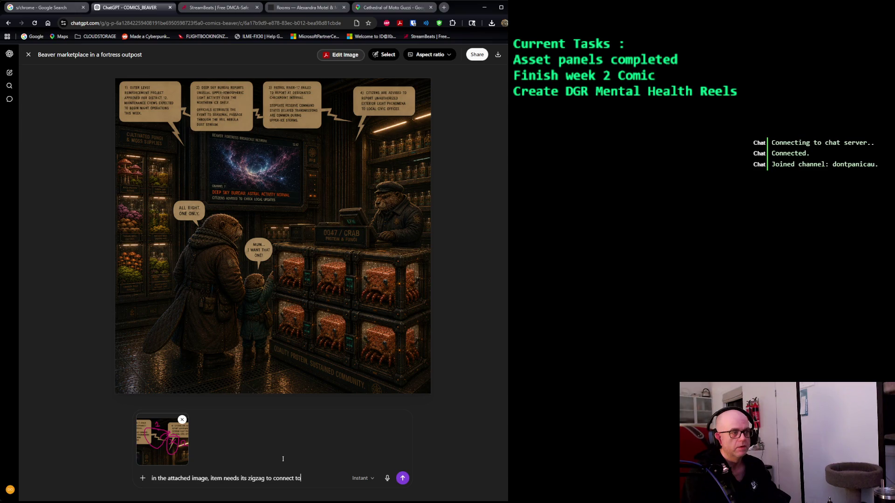
type(" the 4th blurb and the ")
type("4th")
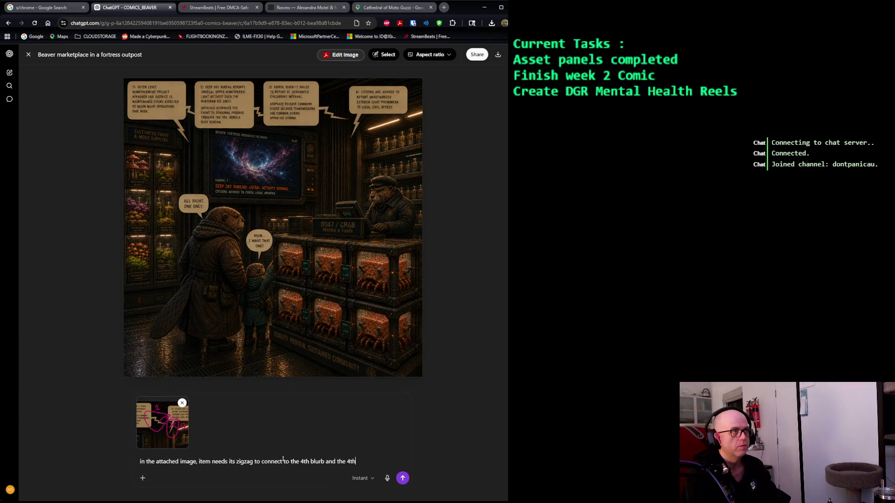
type("blu")
type("rb need to ")
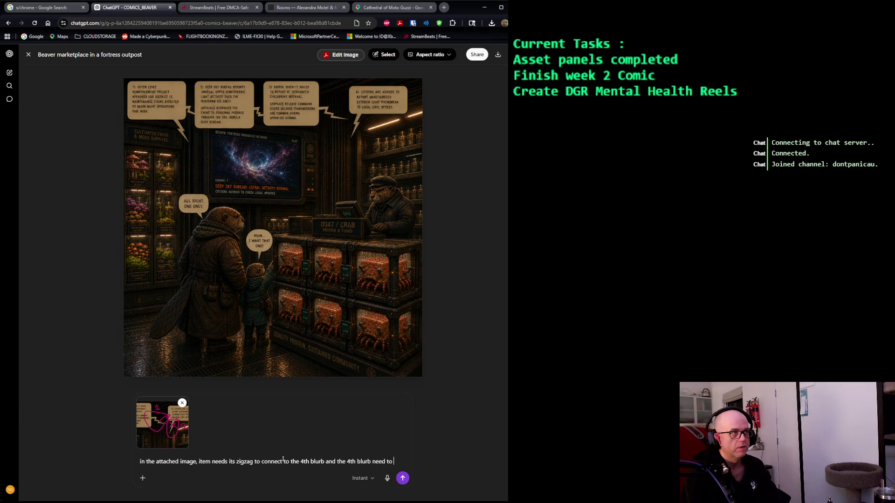
type("come left ")
type("a little to")
type(" able to connect and items3")
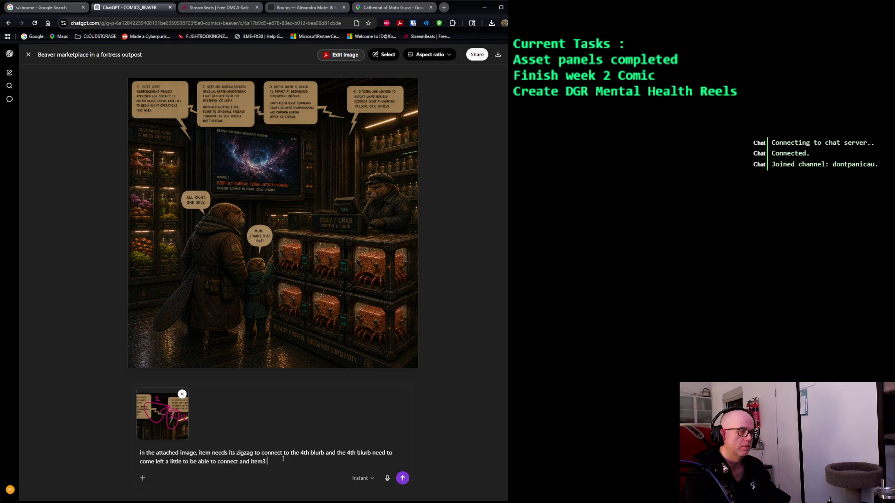
type("2 i")
type(" a s")
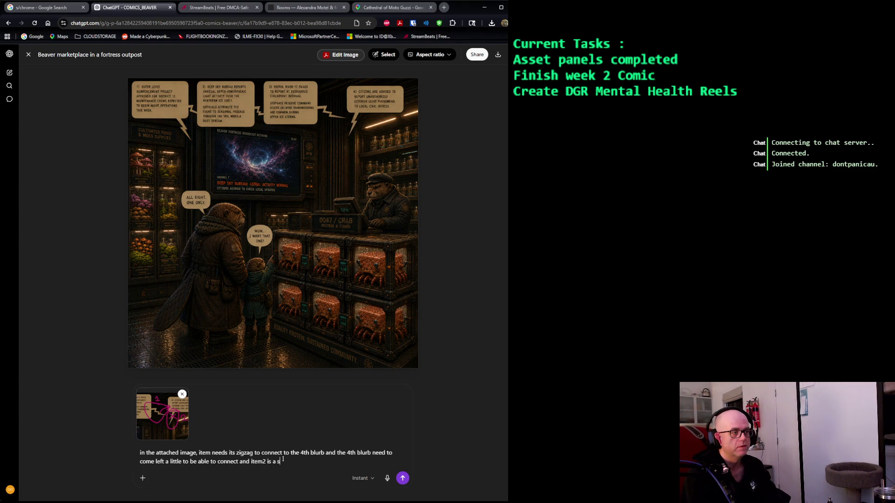
type("zag coming of")
type(" blurb 4")
type("it can be recmo")
key("BackSpace")
key("BackSpace")
key("BackSpace")
type("moved entirely. please")
key("BackSpace")
type("zoom back by about 10%")
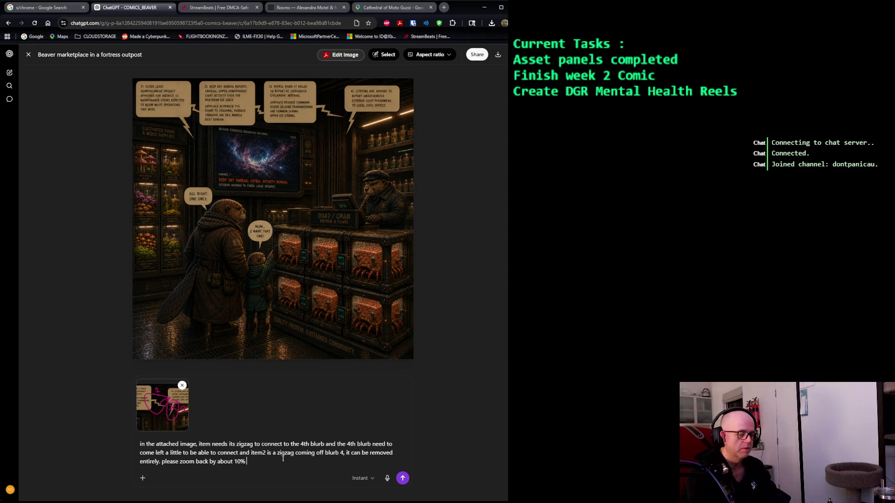
type(" like in ")
type("image 8")
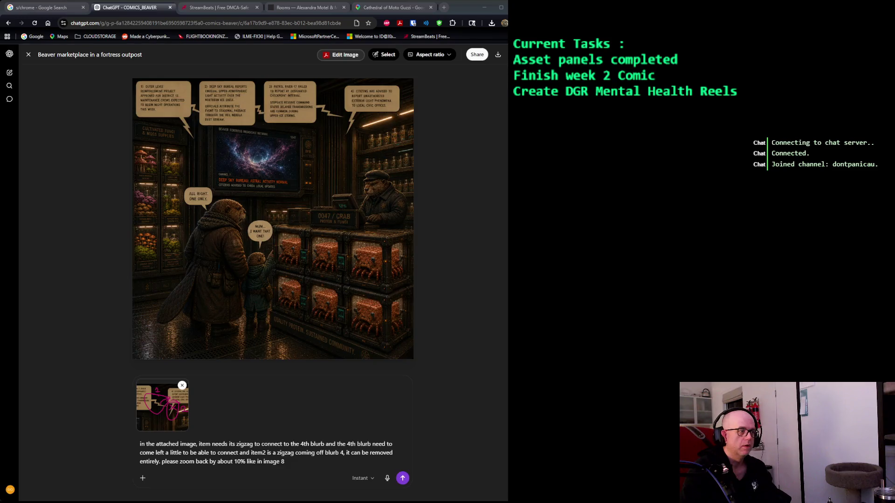
left_click(306, 465)
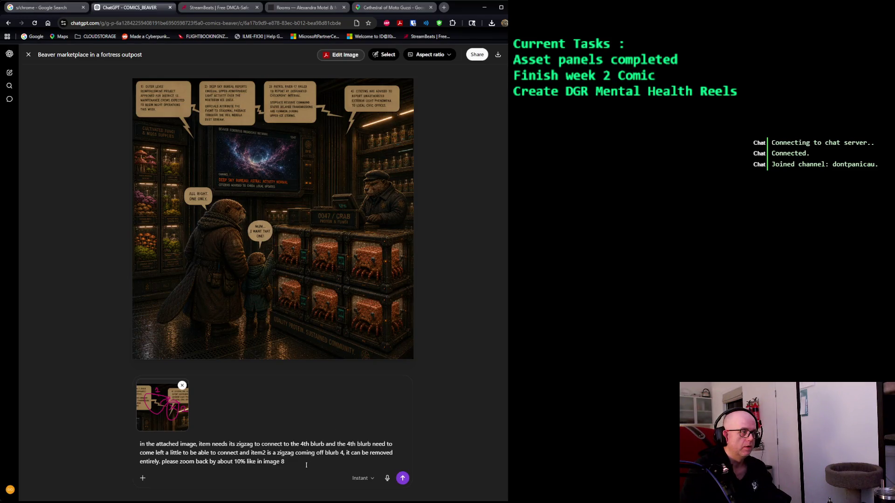
type(" change no")
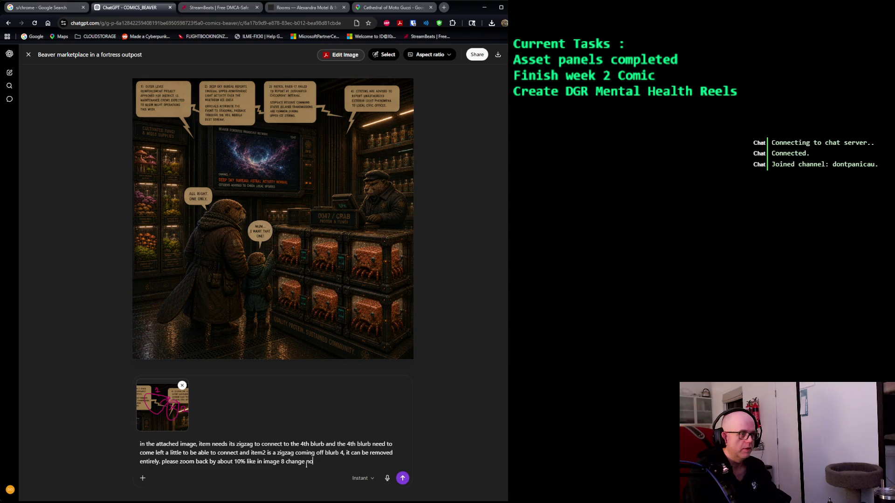
type("thing else")
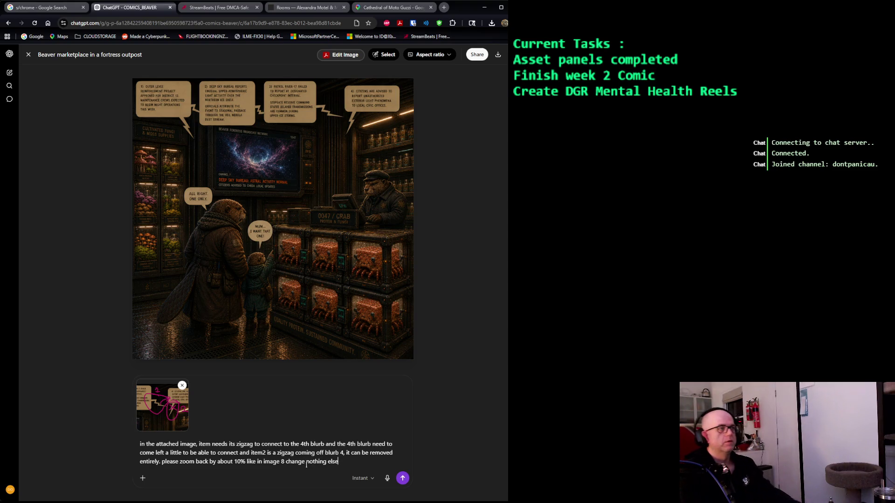
key("Return")
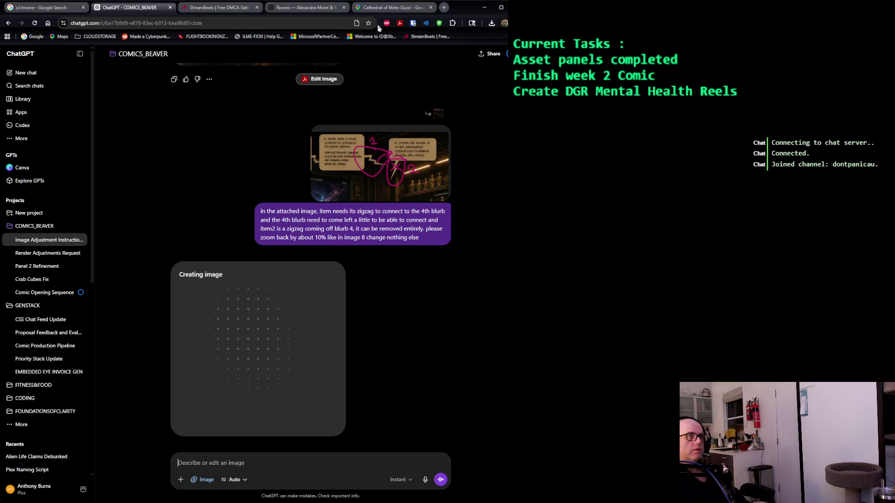
left_click(394, 12)
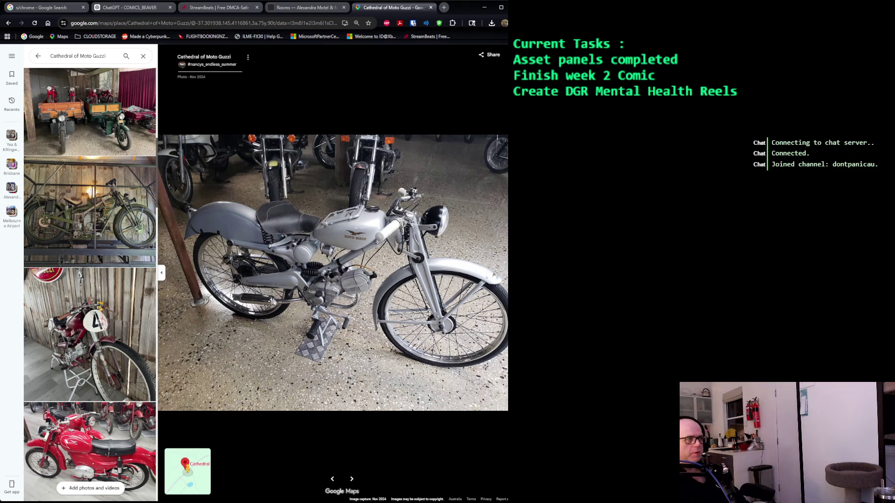
View Moto Guzzi photos of the green number 73 bike, sidecar, three-wheeler and red bike row.
scroll(79, 282, "down", 3)
scroll(112, 213, "down", 1)
scroll(108, 220, "down", 1)
scroll(108, 220, "down", 1)
scroll(107, 220, "down", 1)
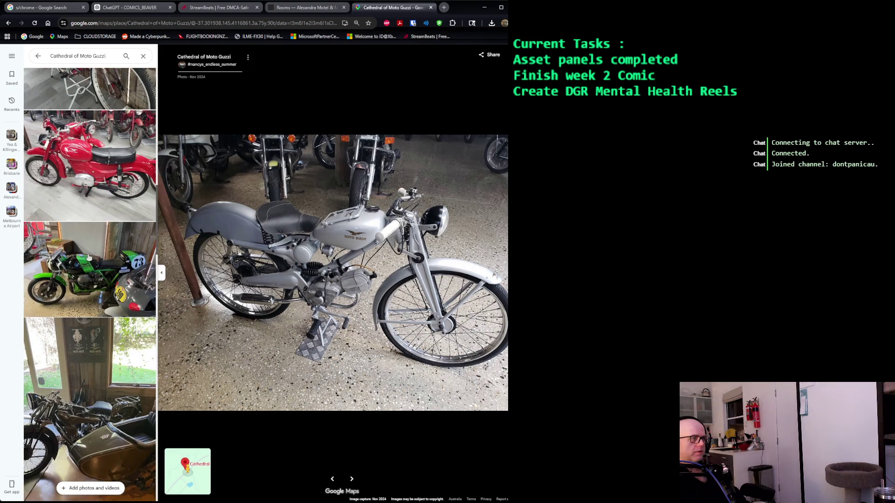
left_click(89, 257)
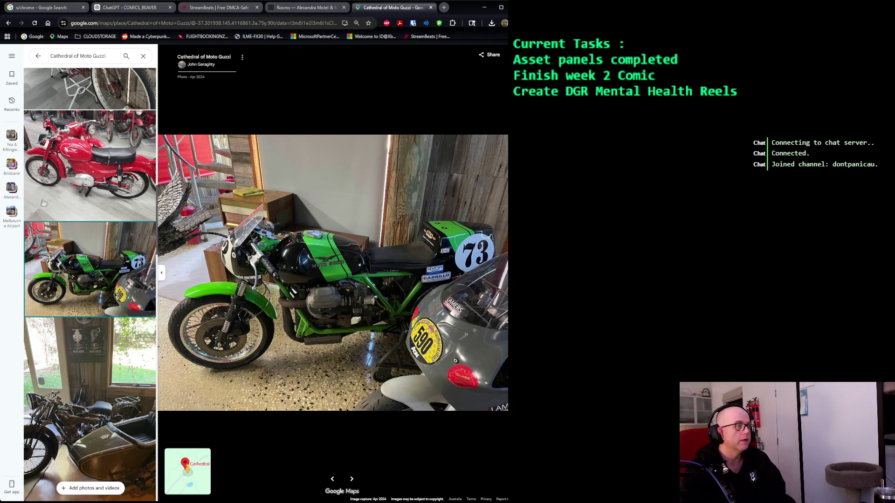
scroll(99, 221, "down", 3)
left_click(98, 221)
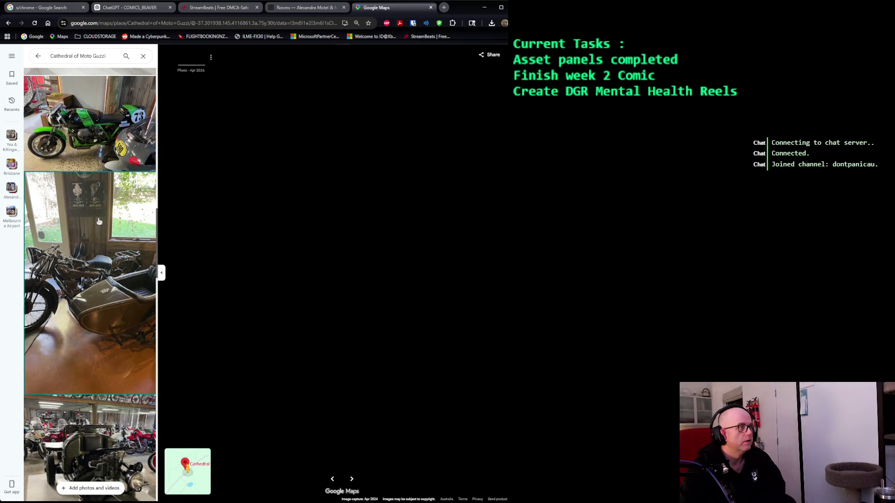
scroll(98, 221, "down", 5)
left_click(99, 221)
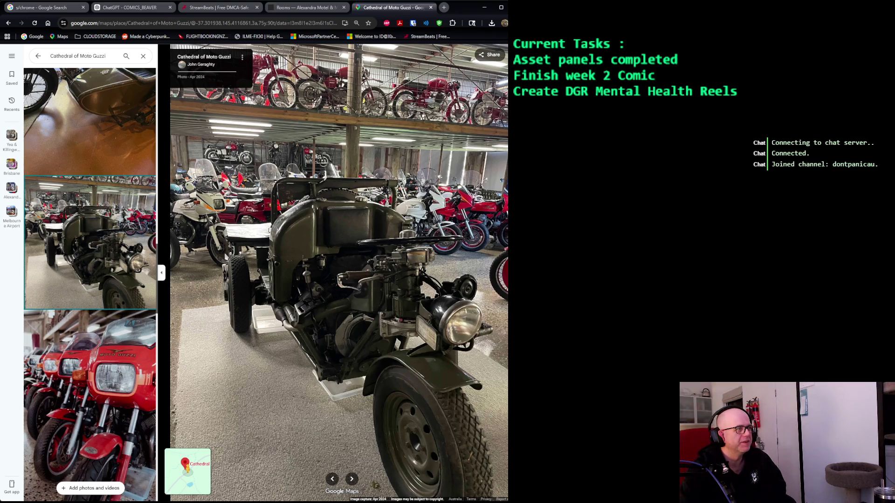
scroll(107, 215, "down", 5)
left_click(106, 213)
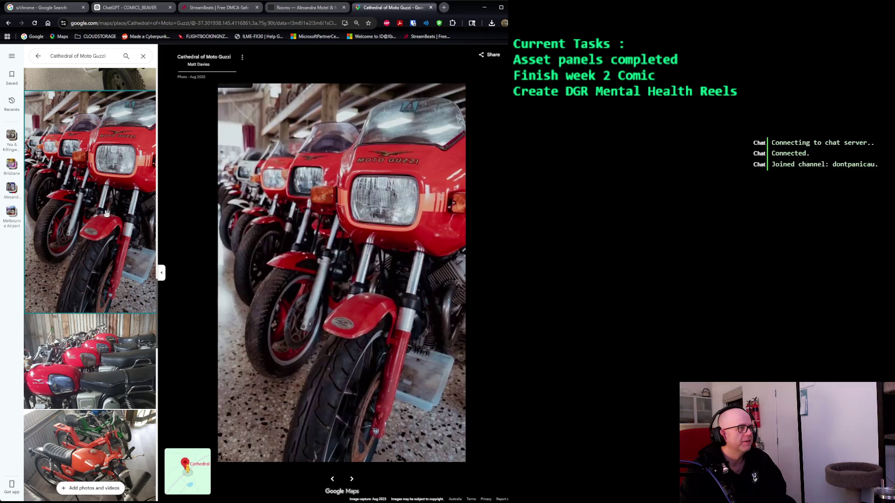
View the motorcycle hall and museum building photos.
scroll(106, 213, "down", 4)
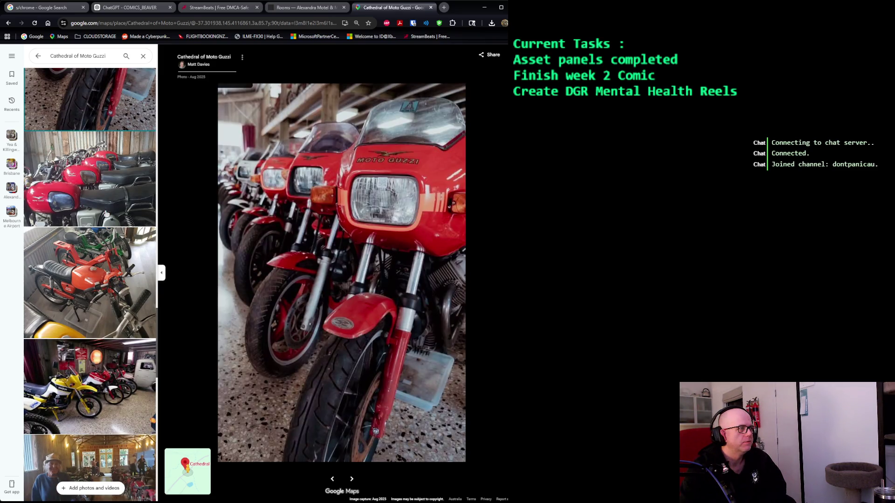
scroll(107, 214, "down", 4)
scroll(104, 205, "down", 3)
scroll(102, 191, "up", 1)
left_click(100, 185)
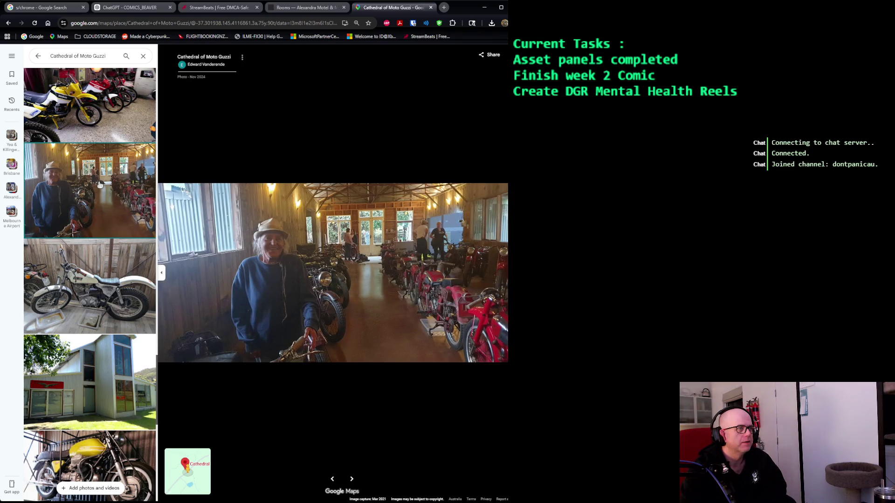
scroll(99, 185, "down", 1)
scroll(100, 184, "down", 4)
left_click(100, 183)
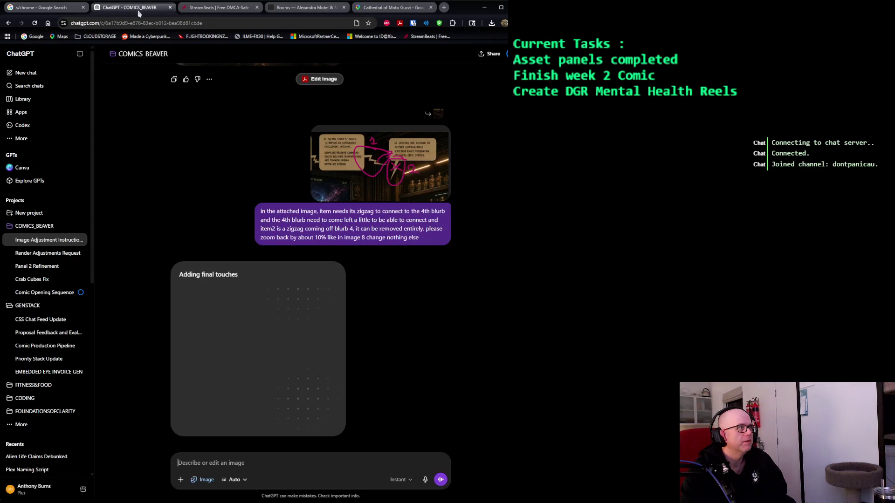
Check the render's progress in ChatGPT, then view the front gate and motorcycle garage photos.
left_click(142, 11)
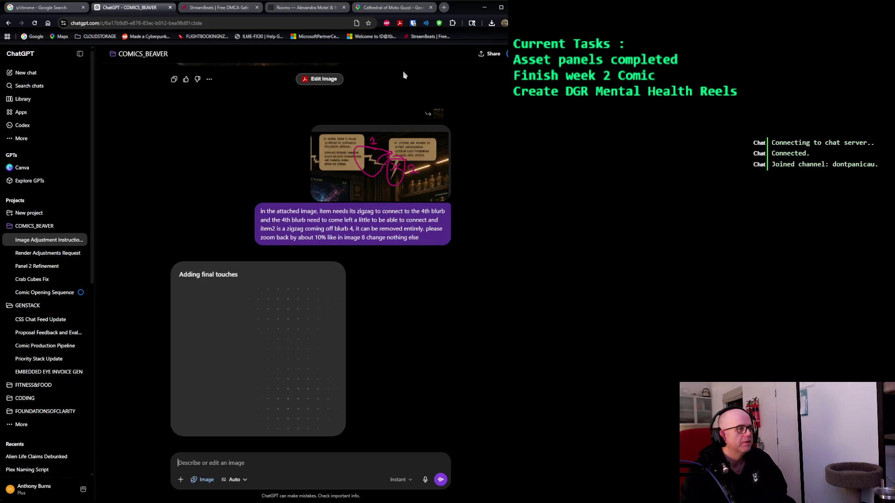
left_click(396, 10)
scroll(104, 217, "down", 3)
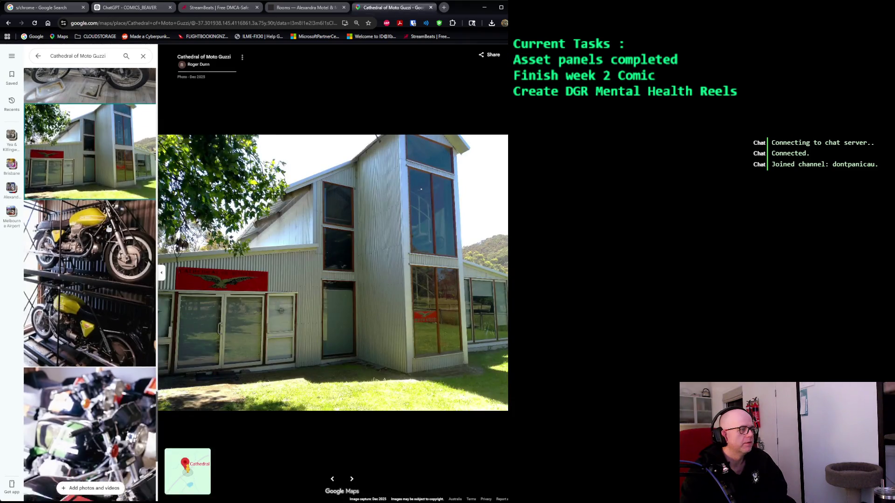
scroll(104, 218, "down", 2)
scroll(104, 217, "down", 3)
left_click(100, 188)
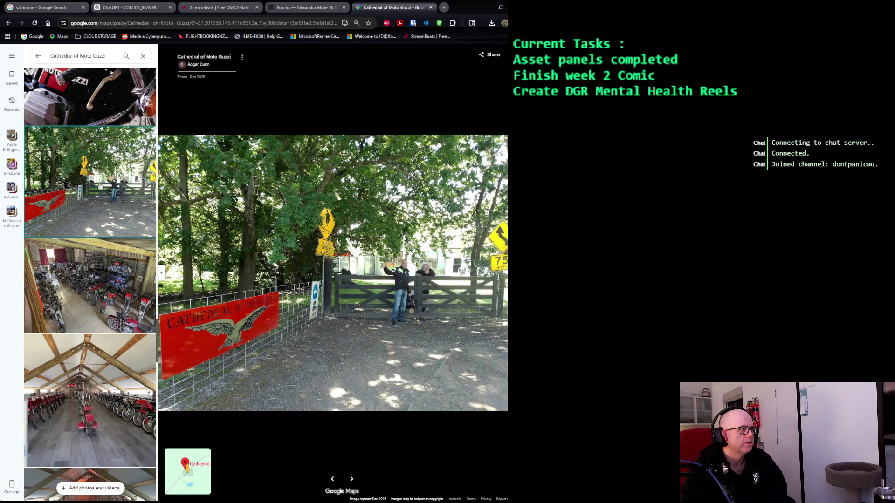
scroll(100, 187, "down", 3)
left_click(99, 177)
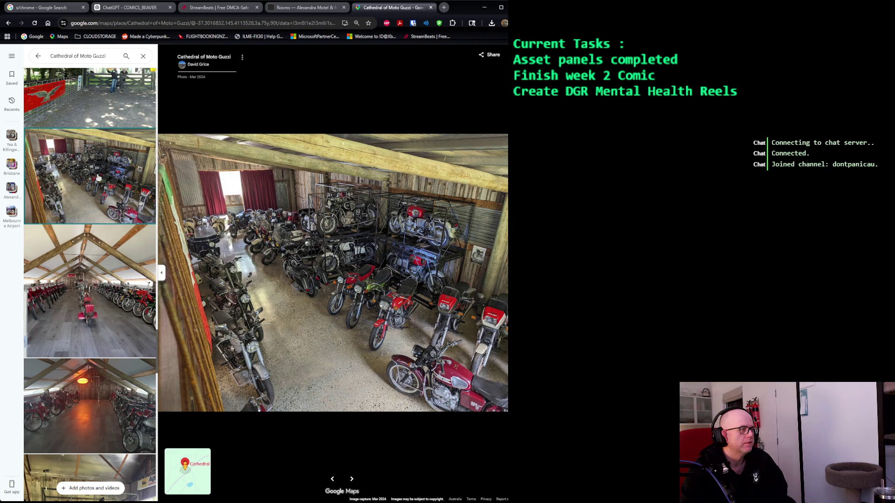
View the orange-lamp hall and long motorcycle hall photos, then return to the comic chat.
scroll(99, 178, "down", 3)
left_click(73, 250)
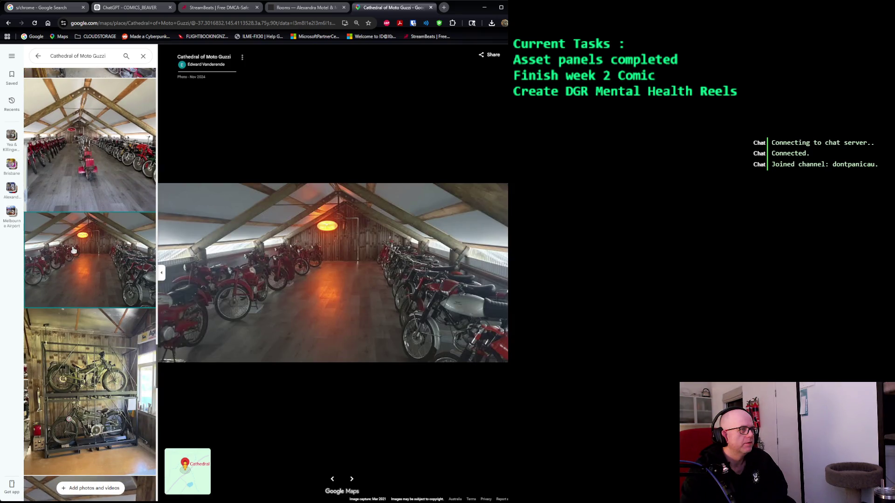
left_click(92, 169)
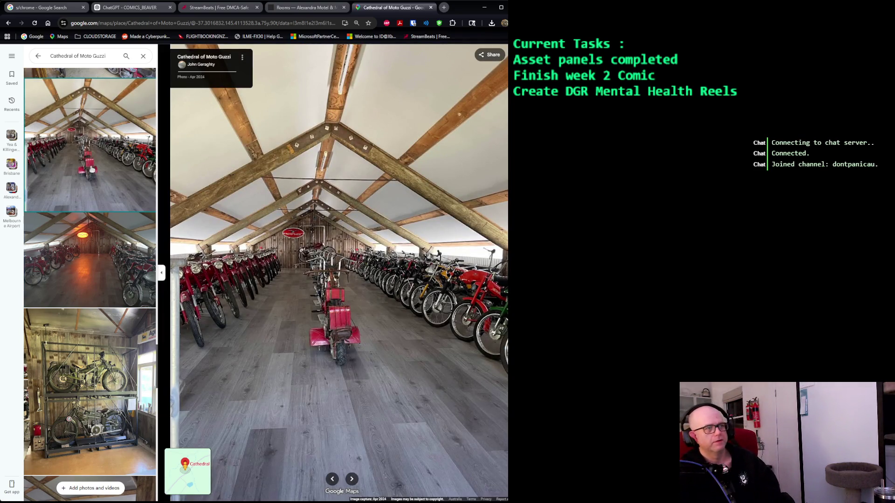
scroll(92, 168, "down", 5)
scroll(63, 292, "down", 5)
scroll(63, 291, "down", 5)
scroll(63, 291, "down", 5)
scroll(63, 291, "down", 5)
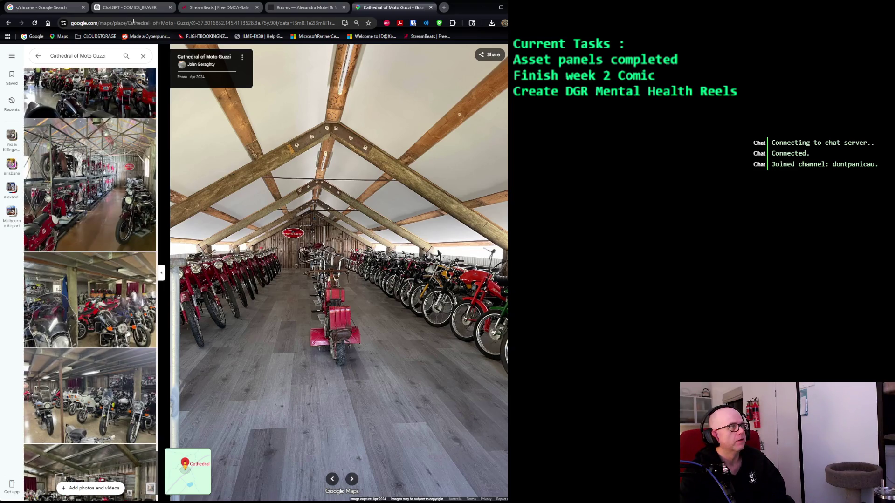
left_click(137, 11)
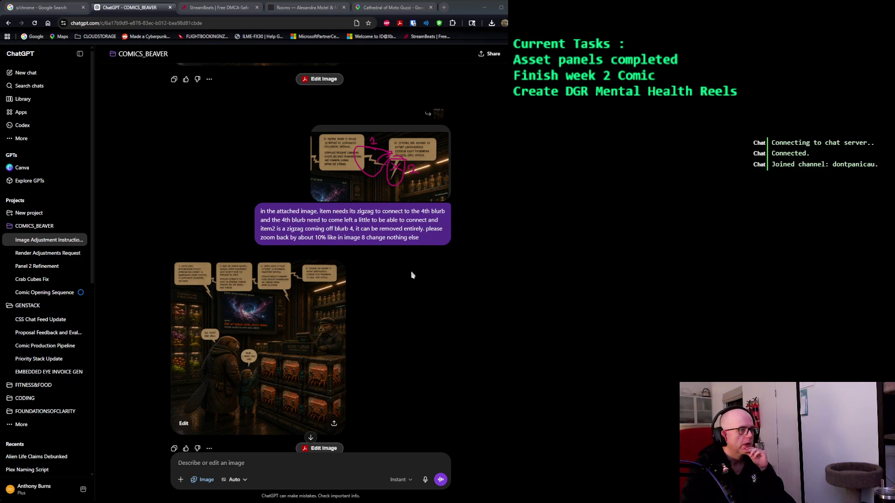
Open the 'Beaver fortress market under cosmic watch' panel full size in the image editor.
left_click(296, 317)
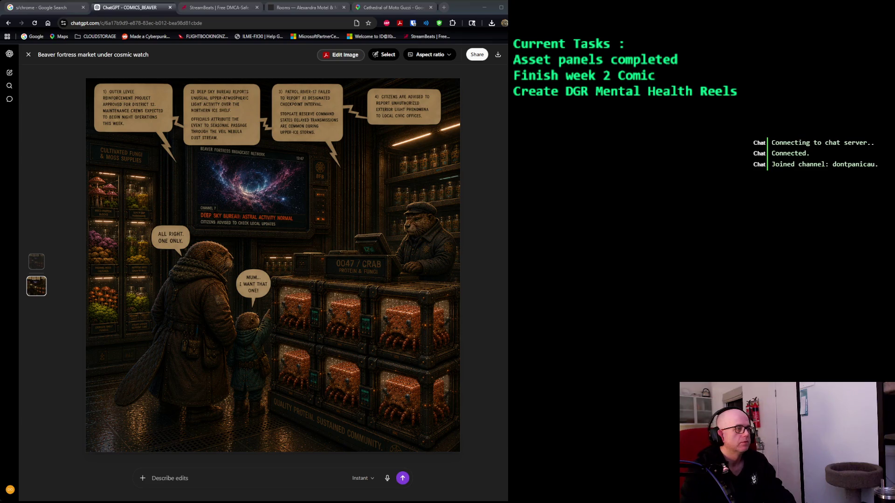
Ask ChatGPT to remove the zigzag under blurb 3 in the attached image and do nothing else.
left_click(194, 478)
type("in the attached image it shows blurb 3 has a zigzag coming off the bottom of")
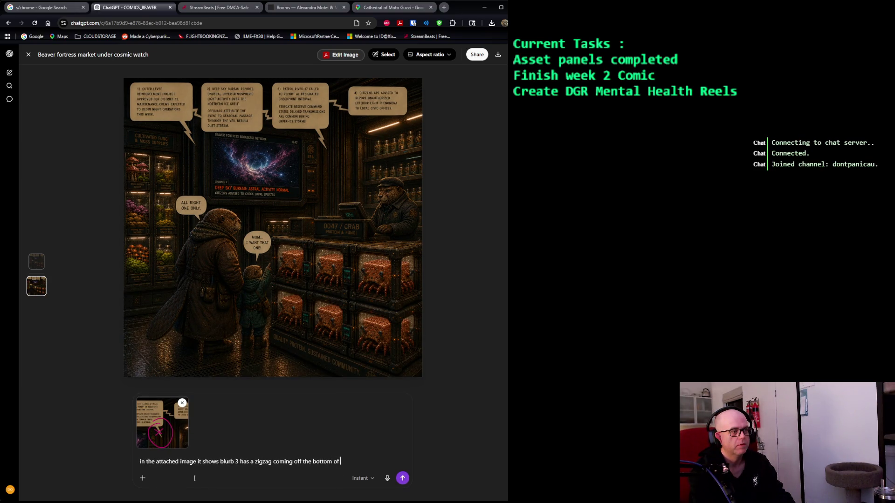
type(" it. please remove it. final e")
type("dit. DO NOTHING ELSE!")
key("Return")
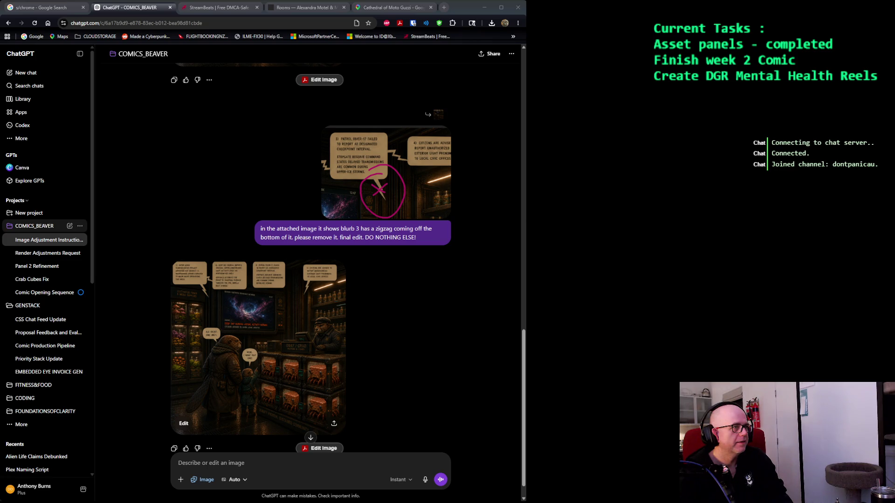
Open the Image Adjustment Instructions chat in the COMICS_BEAVER project.
left_click_drag(419, 238, 67, 234)
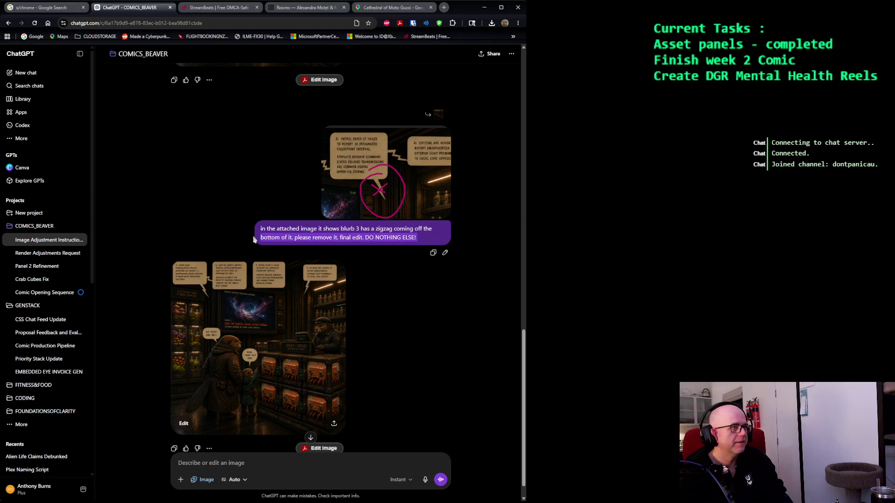
left_click(69, 227)
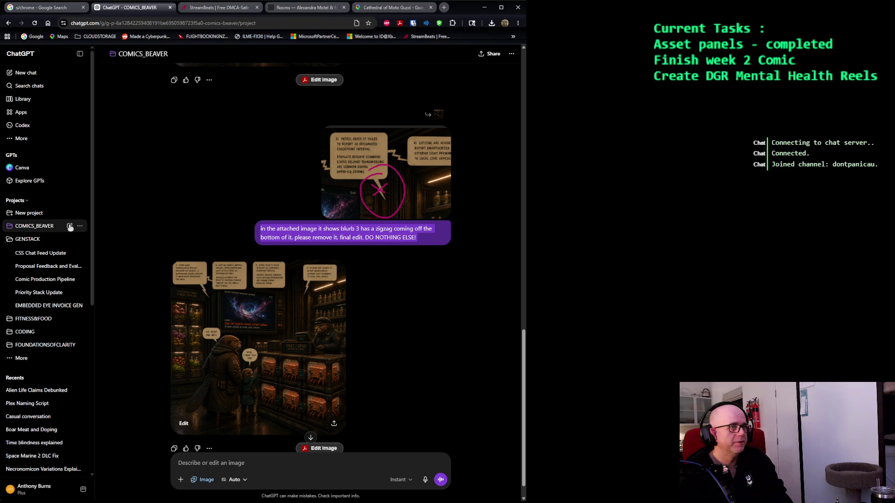
left_click(70, 227)
left_click(39, 240)
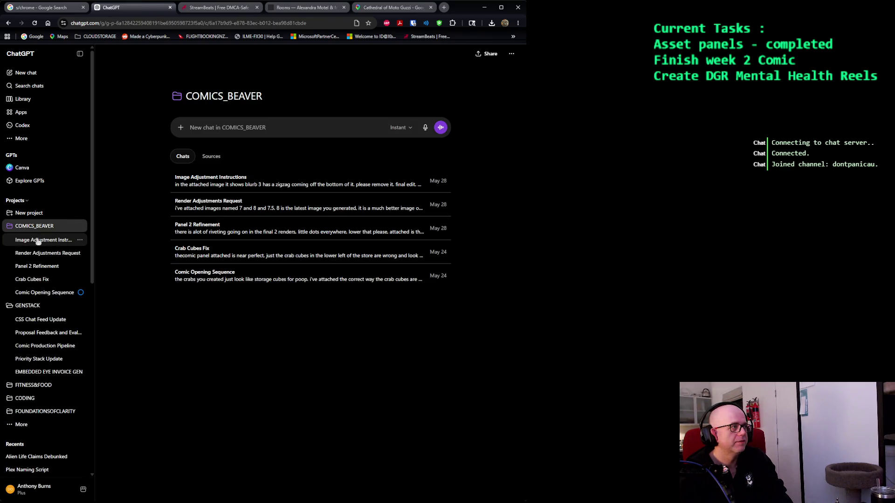
scroll(403, 303, "down", 10)
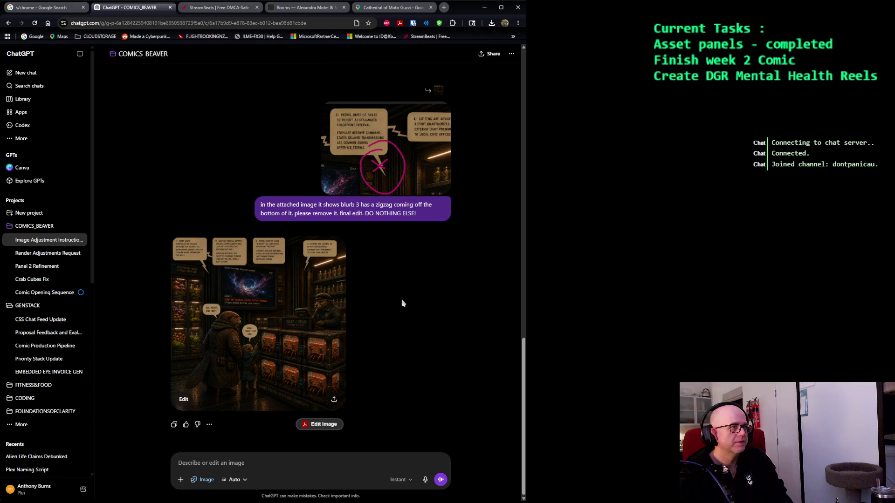
scroll(403, 303, "up", 5)
Download the earlier beaver market panel full size, then go back to the COMICS_BEAVER project page.
left_click(320, 312)
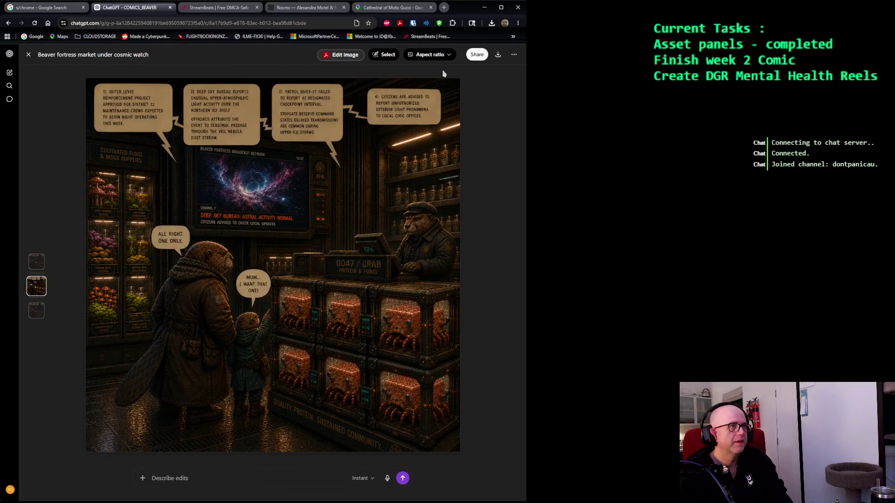
left_click(497, 54)
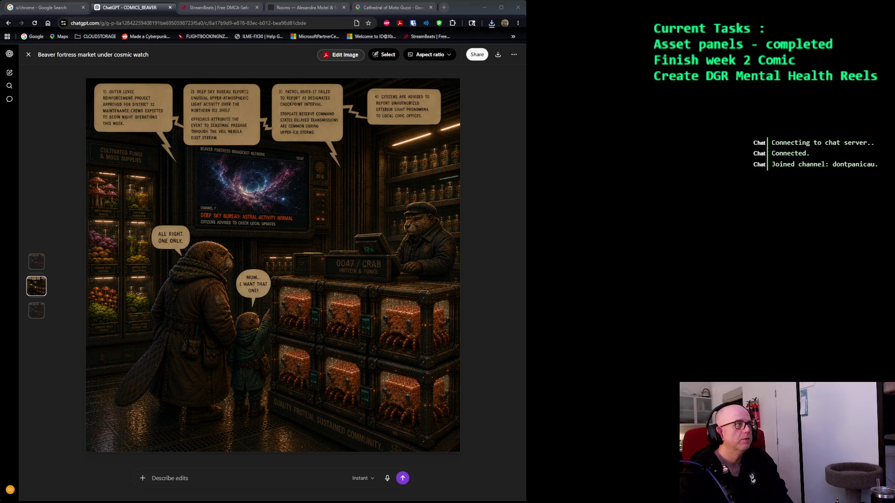
left_click(29, 55)
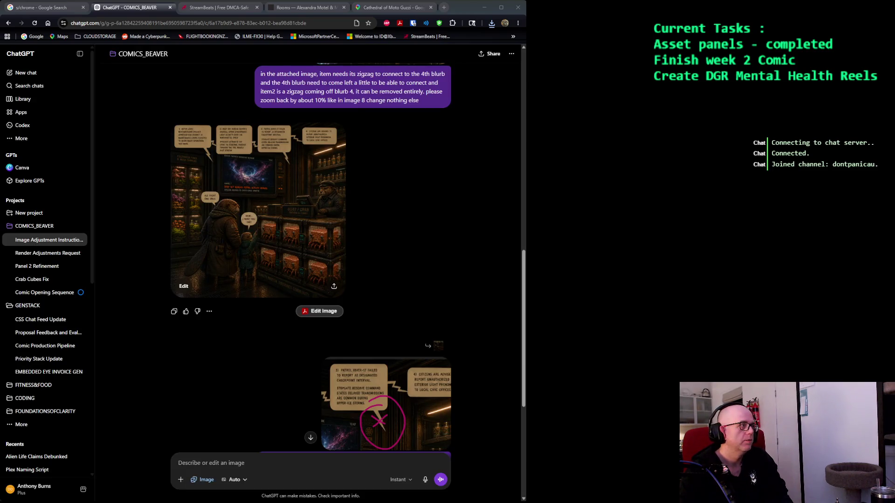
left_click(38, 226)
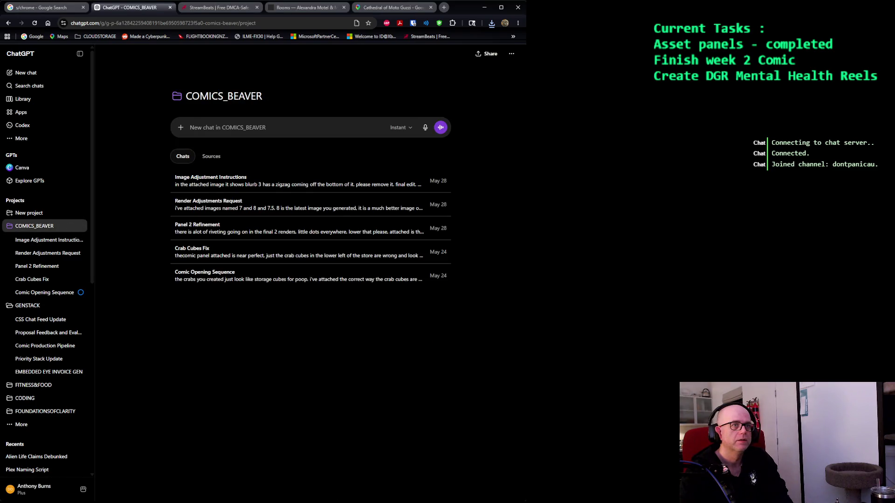
Attach image 9 and a marked-up copy, asking only to remove blurb 3's bottom zigzag.
left_click_drag(260, 132, 260, 138)
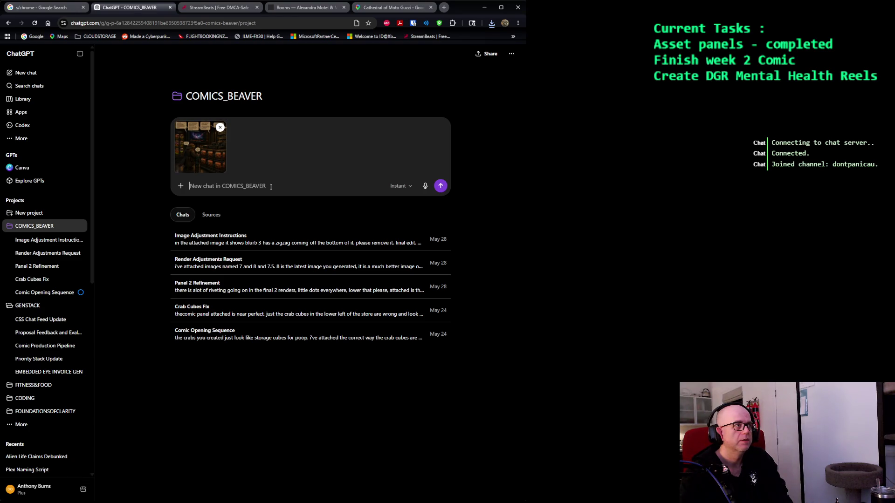
type("panel")
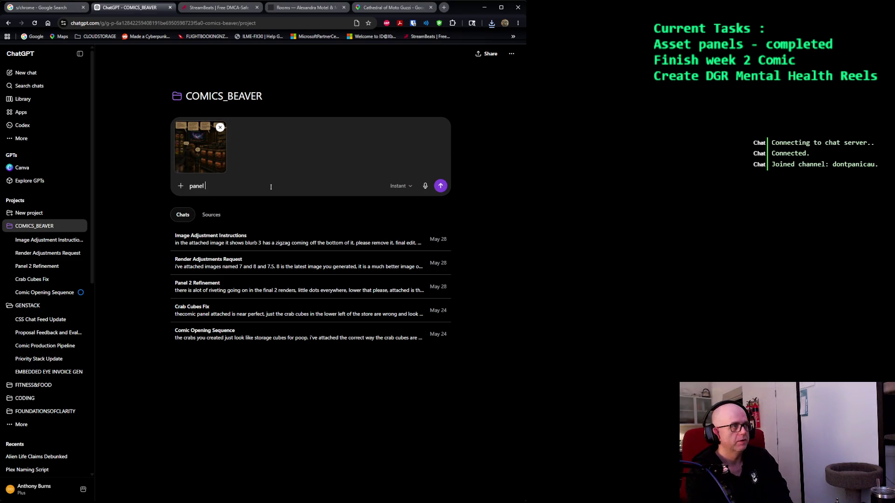
key("BackSpace")
key("BackSpace")
key("BackSpace")
key("BackSpace")
key("BackSpace")
type("image 9 is attached, ")
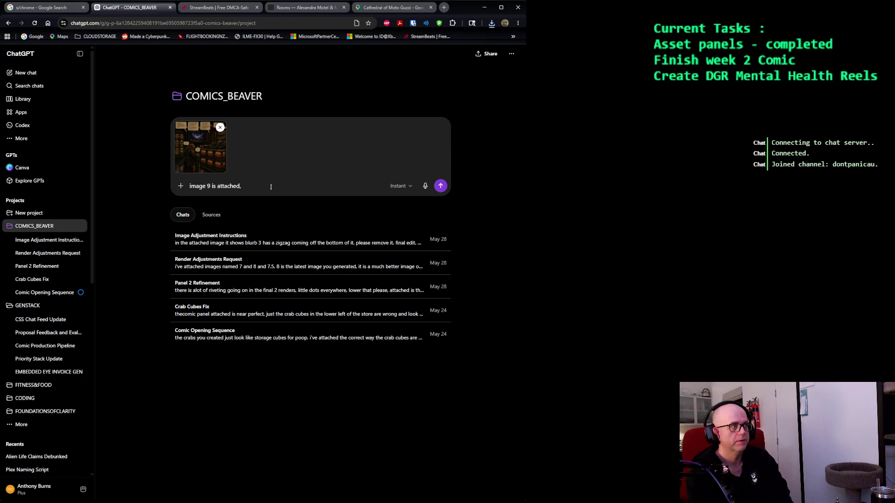
type("only one issue to correct and NOTHING ELSE,")
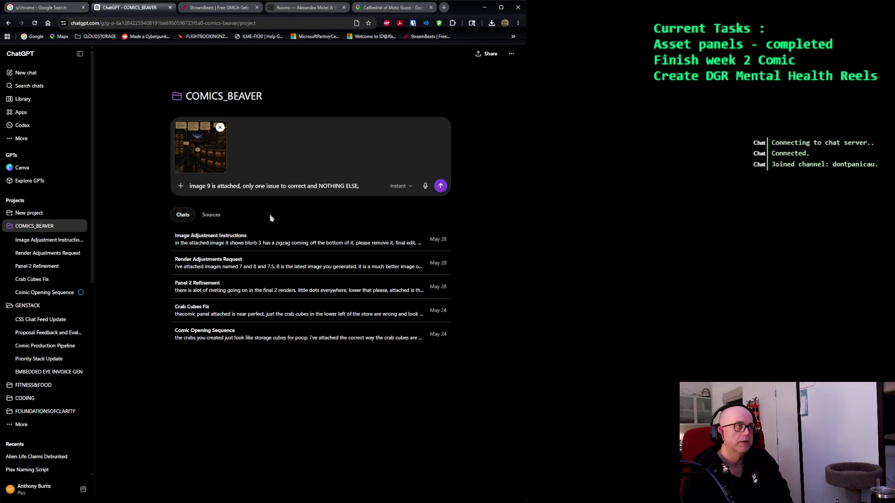
key("ctrl+v")
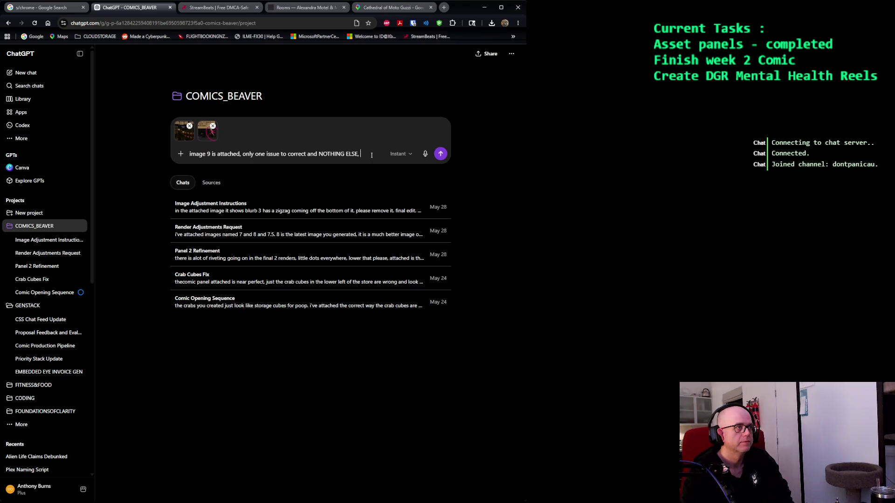
type("blurb")
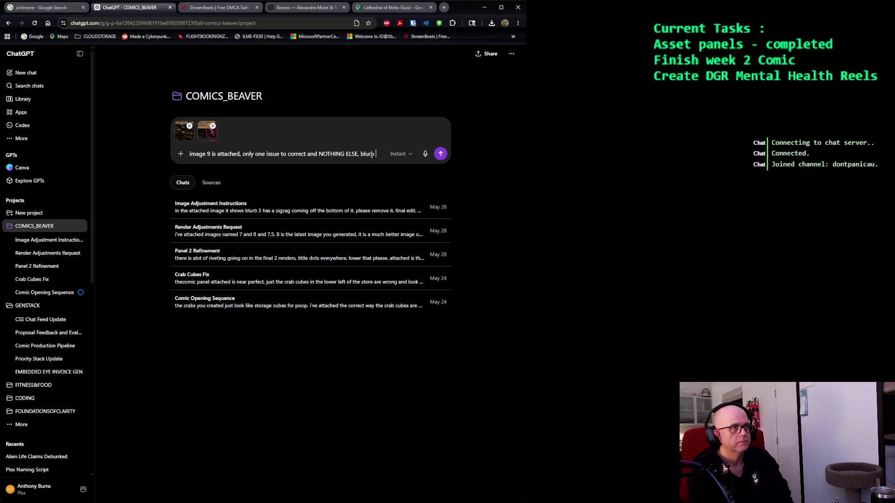
type(" 3 has")
type(" a zig")
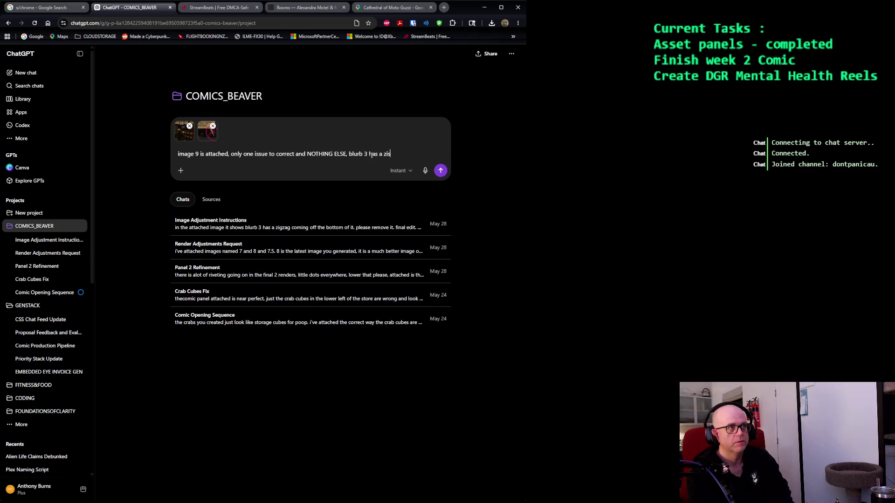
type("zag comi")
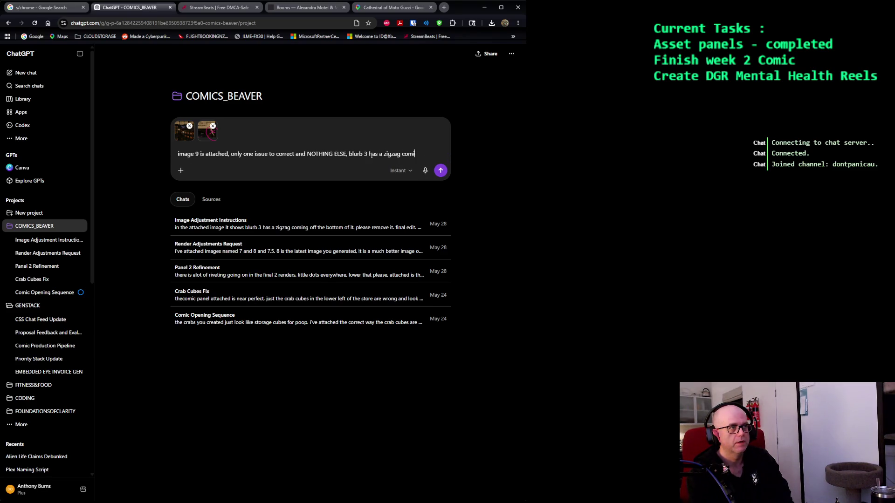
type("ng off the bottom.")
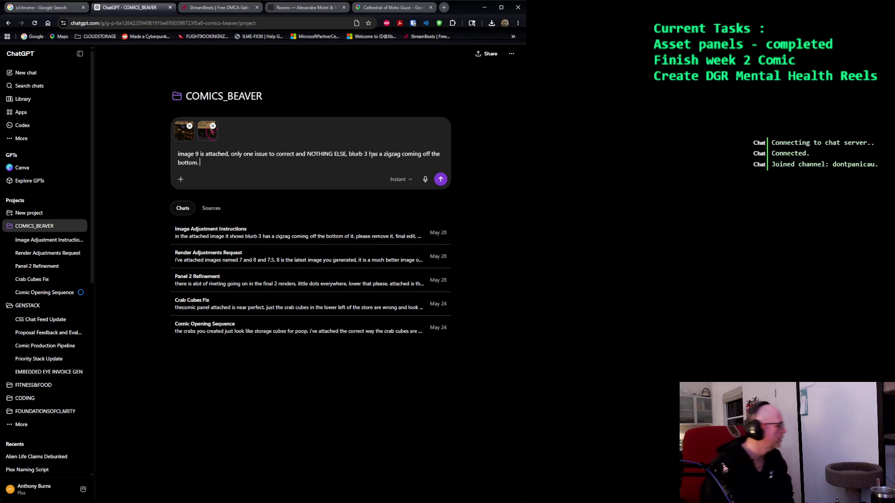
type(" we don't want that.")
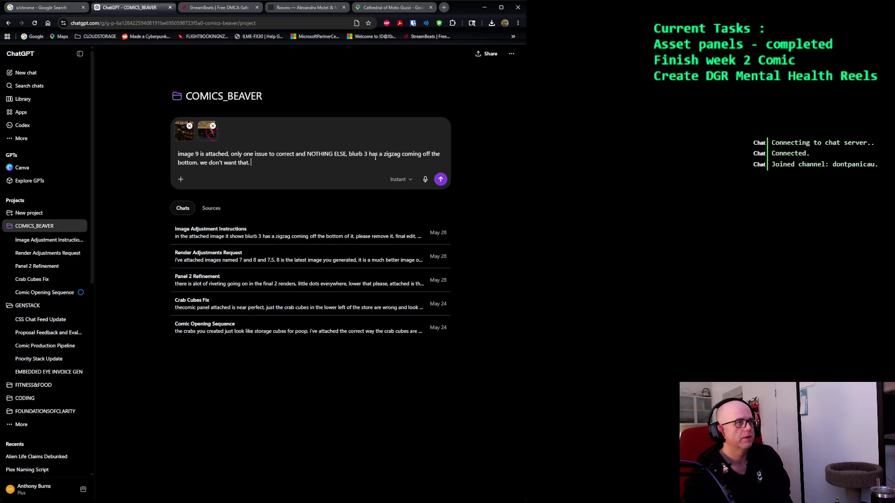
Send the request as a Create image job with a square 1:1 aspect ratio.
left_click(181, 179)
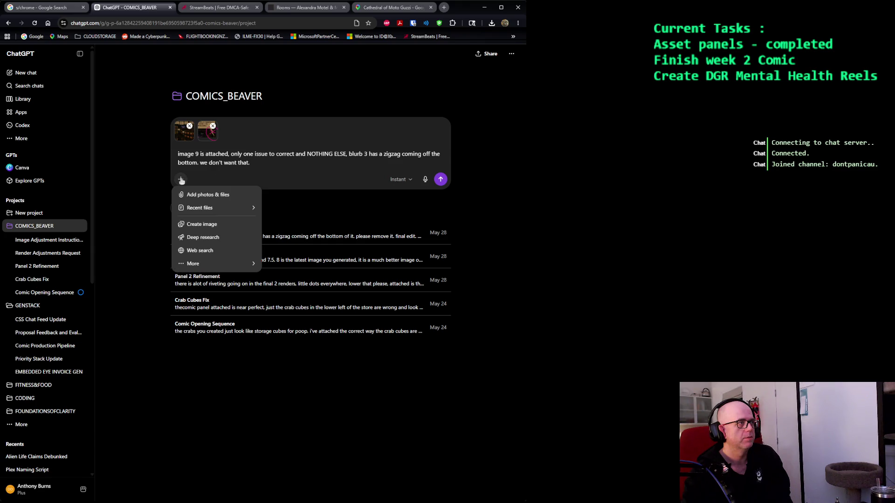
left_click(209, 226)
left_click(233, 179)
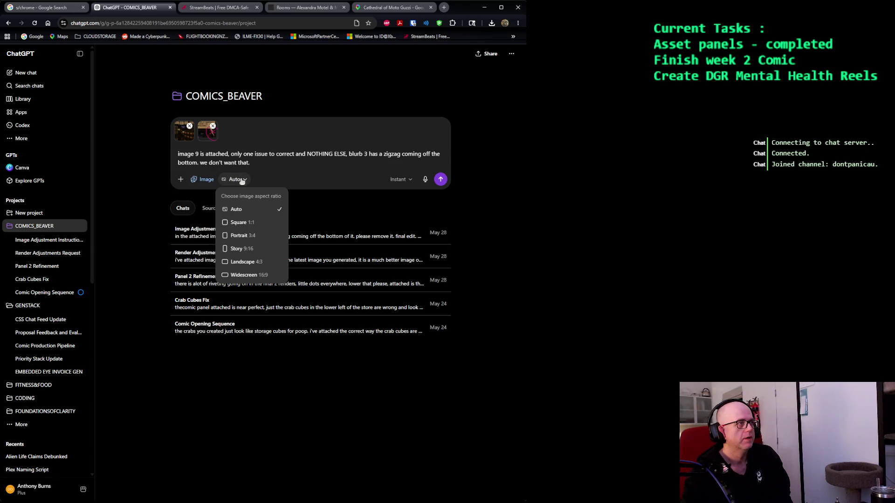
left_click(362, 192)
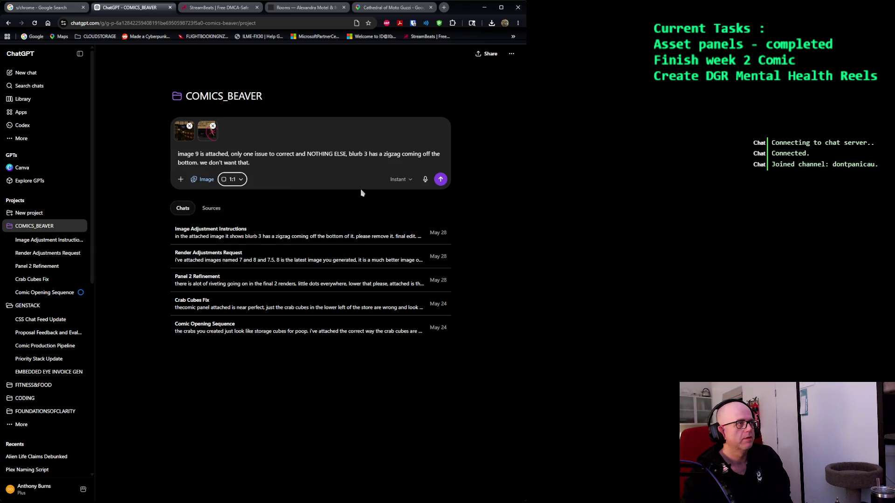
left_click(441, 180)
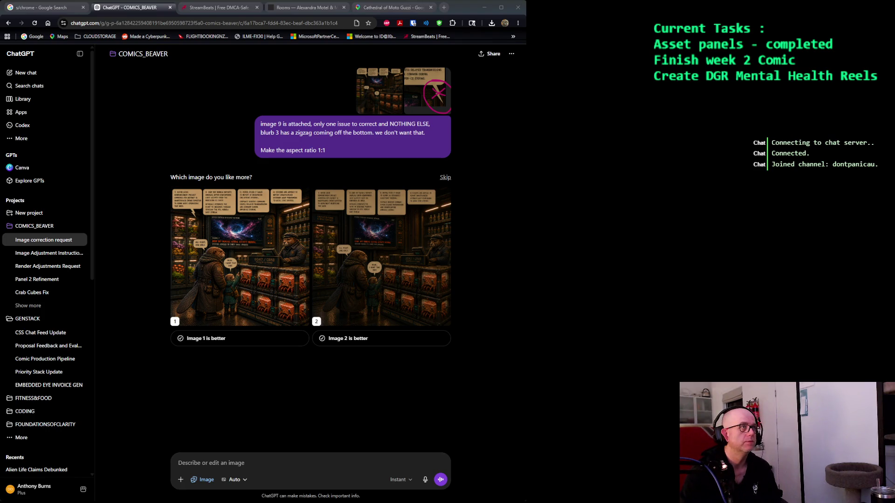
Flip between the two candidate renders and settle on the first, cozy beaver market panel, full size.
left_click(455, 10)
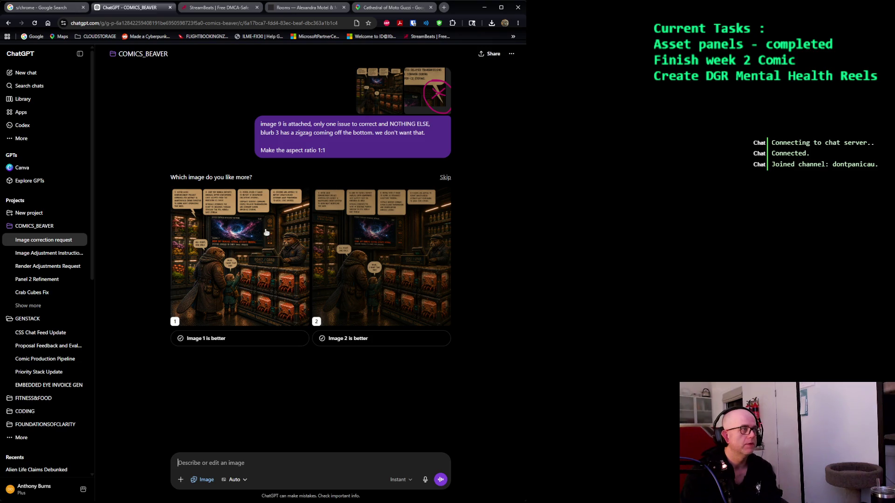
left_click(267, 232)
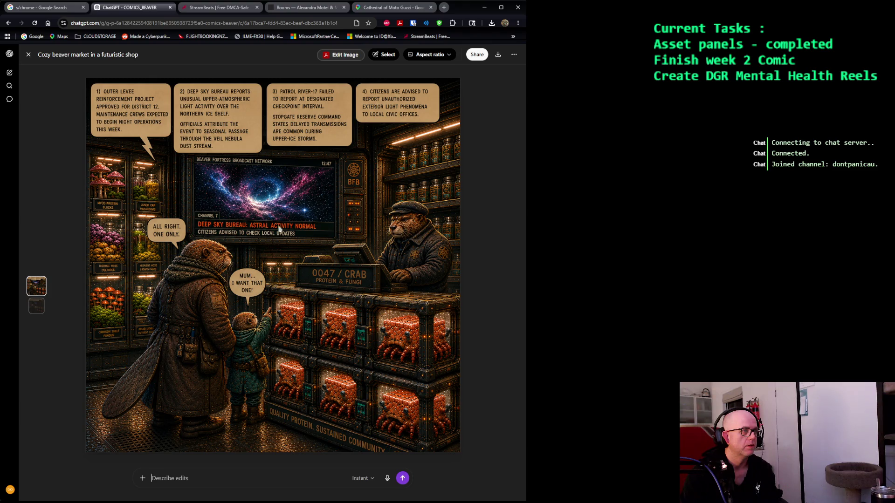
key("Right")
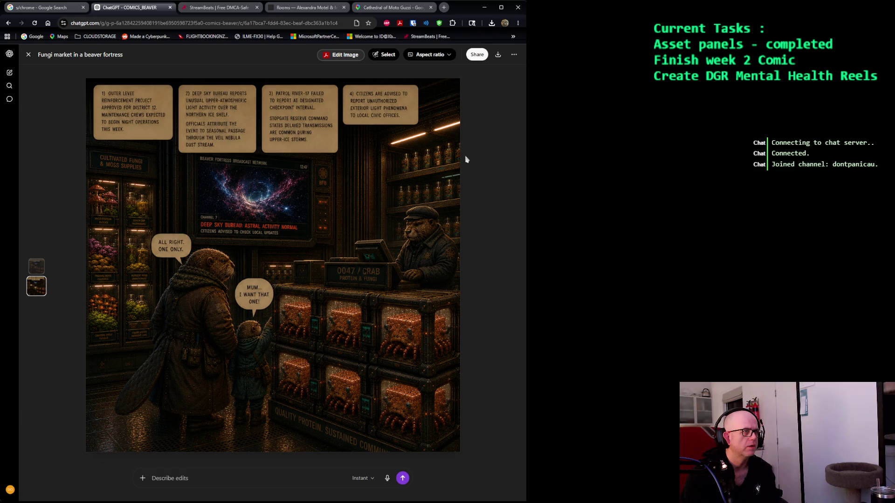
key("Left")
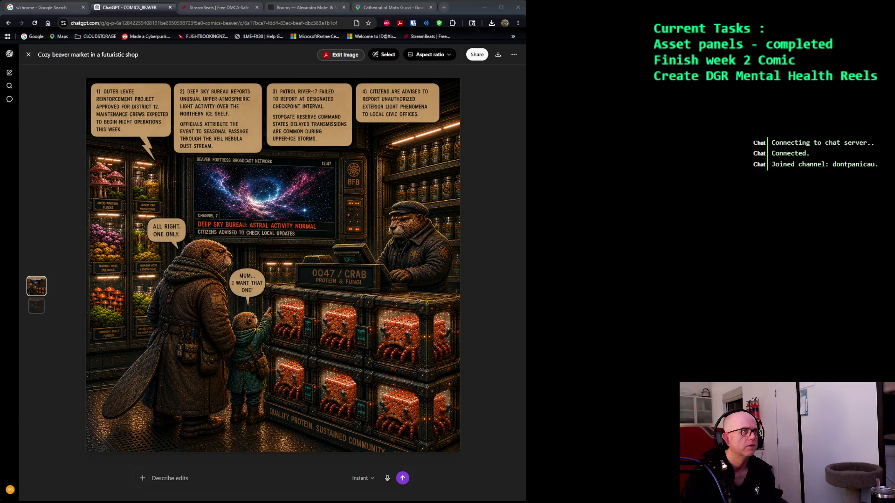
left_click(413, 134)
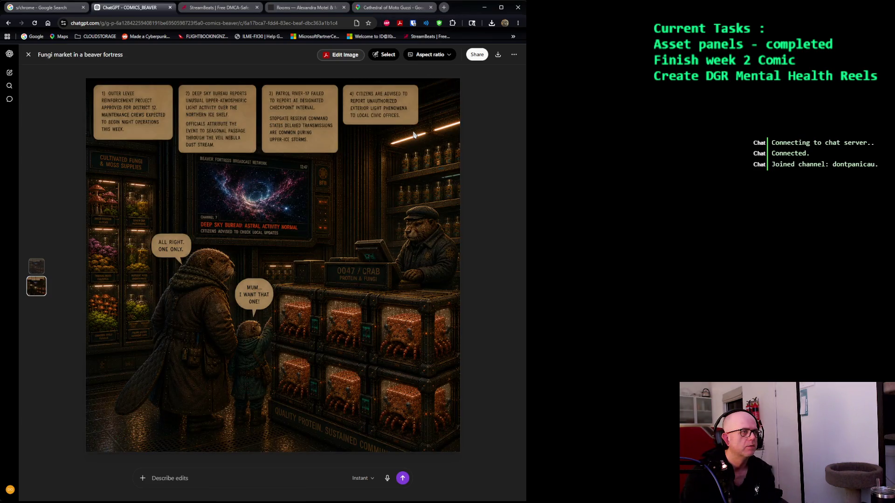
key("Up")
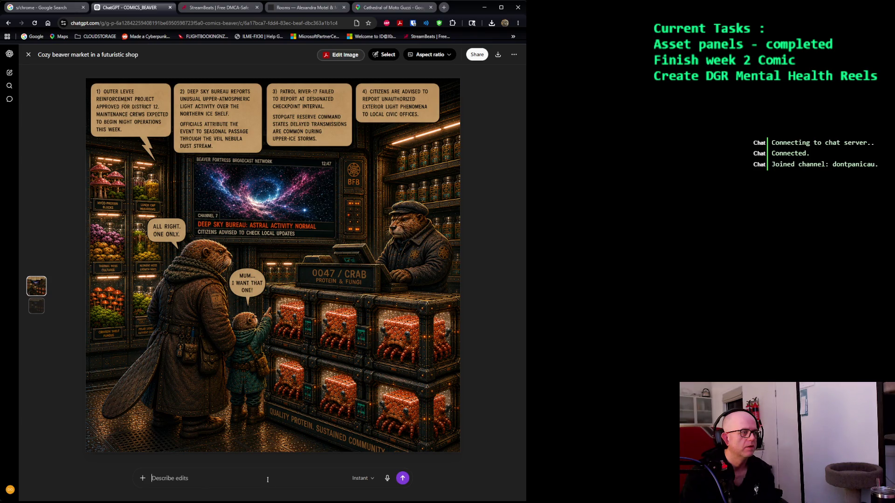
Request less riveting/dotting and zigzags chaining blurbs 1 to 2, 3, 4, leaving blurb 1's zigzag untouched.
type("lower the overall")
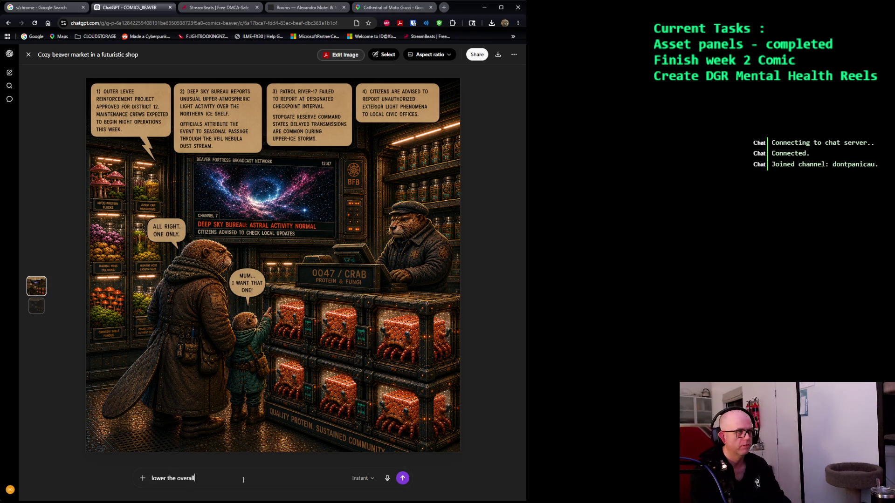
key("BackSpace")
key("BackSpace")
key("BackSpace")
key("BackSpace")
key("BackSpace")
key("BackSpace")
type("lower the amount of river")
key("BackSpace")
key("BackSpace")
key("BackSpace")
type("iverting/s")
type("otting affec")
type("and ")
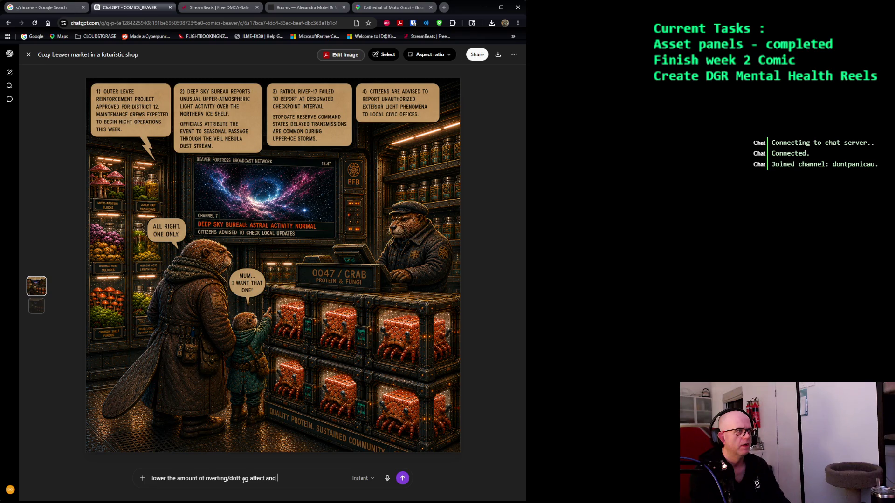
type("add ")
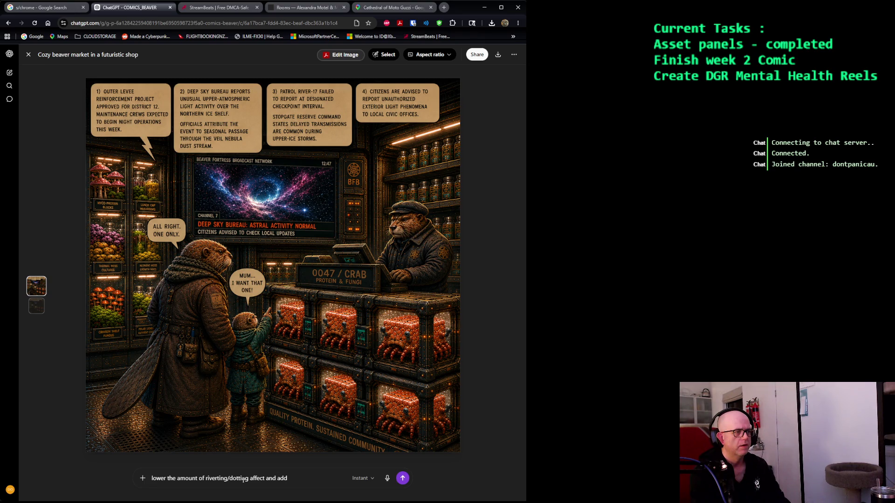
type("zig")
type("zags on the ra")
type("dio br")
type("oads")
type("aosts")
key("BackSpace")
key("BackSpace")
key("BackSpace")
type("sts going from b")
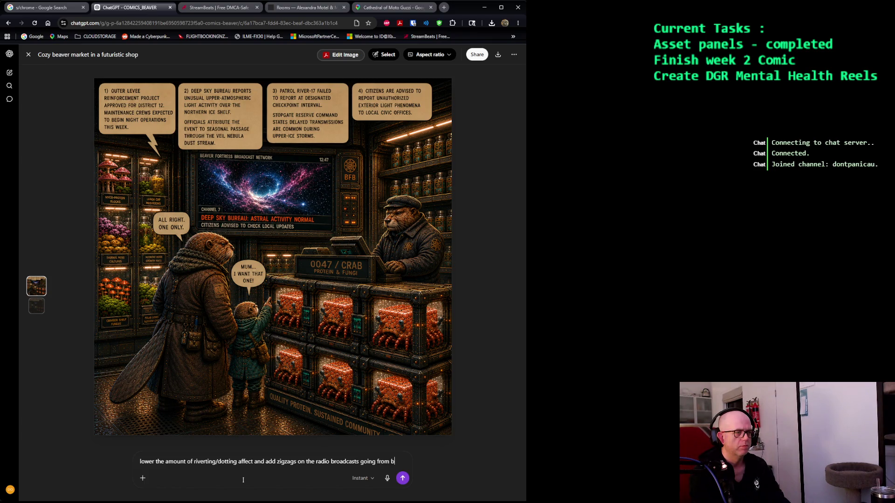
type("lurb 1, to 2, to 3")
type(" then to 4.")
type(" dont touch the zx")
type("igzag on blurb one")
type(" coming from nohy")
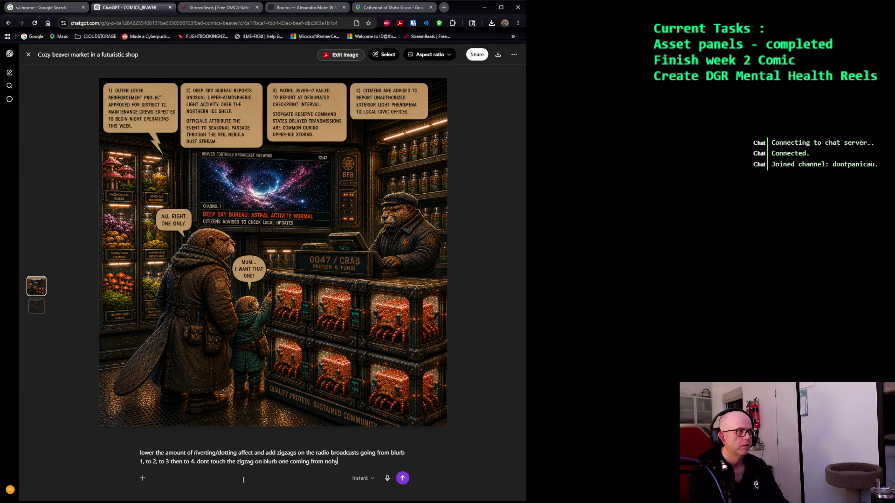
key("BackSpace")
key("BackSpace")
type("thing.")
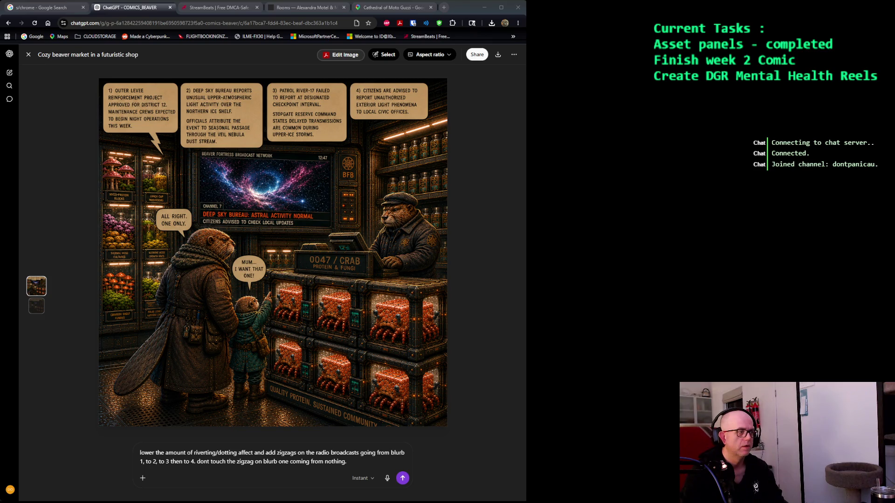
left_click(355, 466)
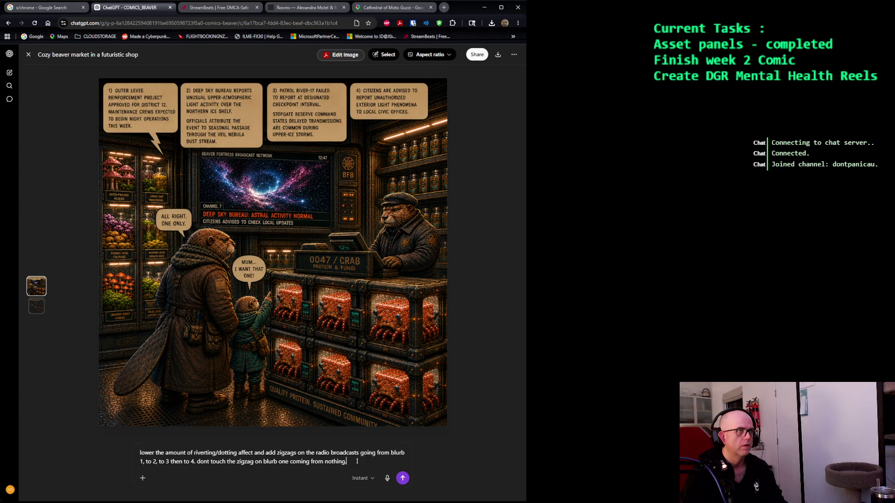
key("Return")
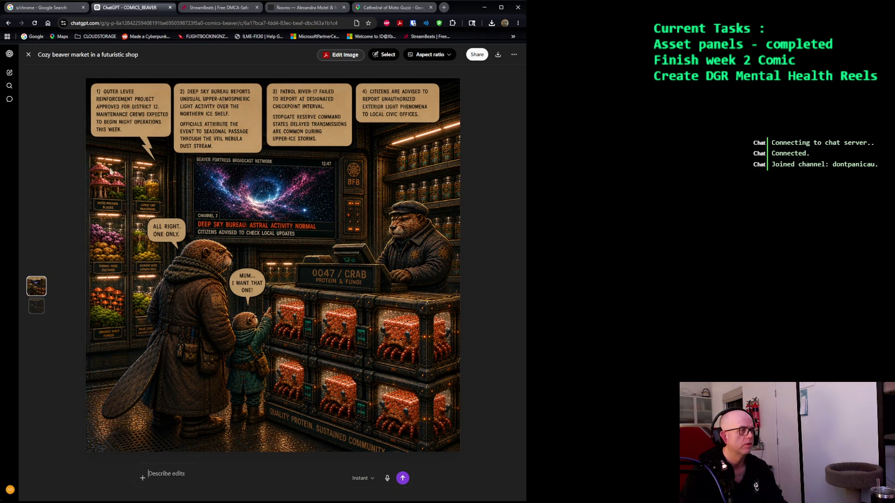
Pick Image 1 as the preferred render and paste in the rivet and zigzag correction request.
left_click(28, 56)
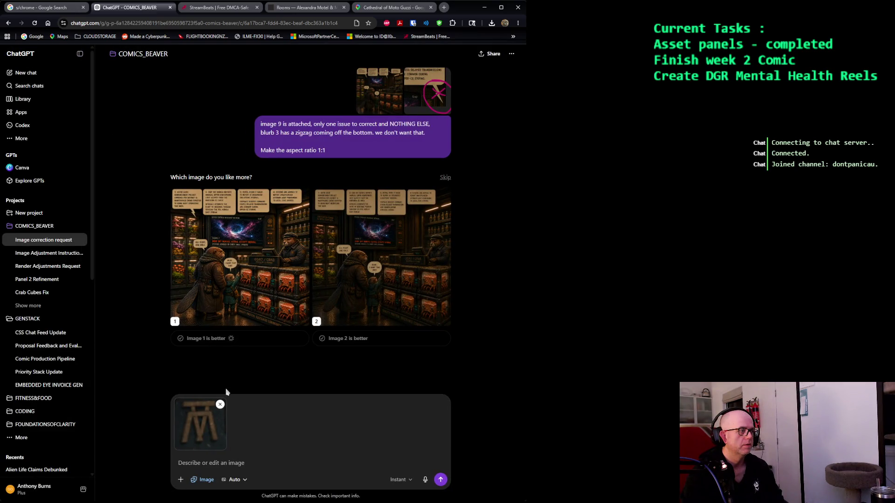
left_click(224, 463)
type("lower the amount of riverting/dotting affect and add zigzags on the radio broadcasts going from blurb 1, to 2, to 3 then to 4. dont touch the zigzag on blurb one coming from nothing.")
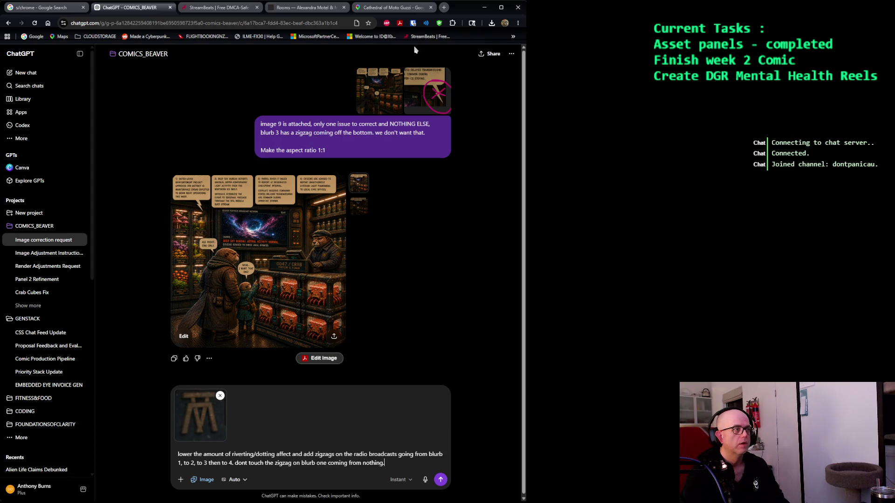
left_click(262, 242)
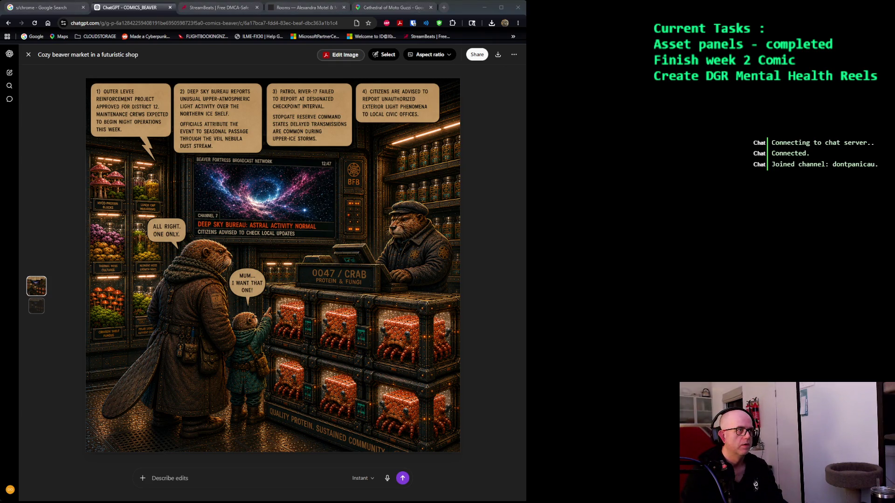
left_click(368, 193)
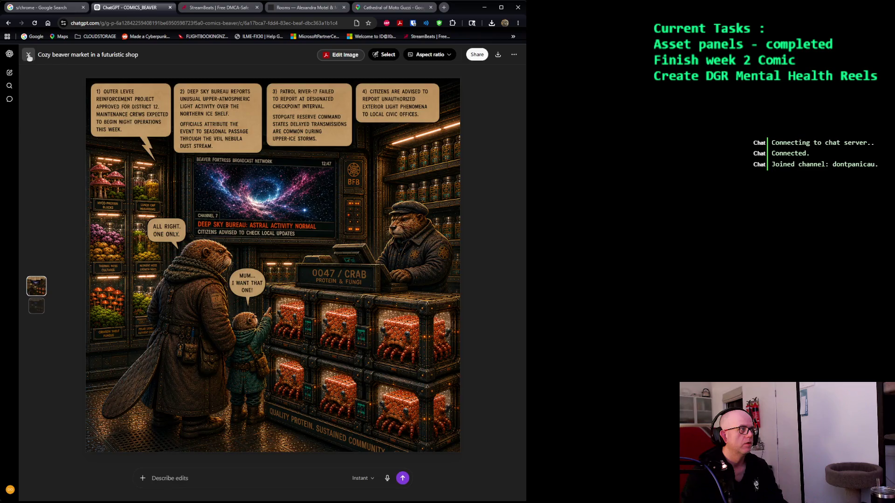
left_click(28, 55)
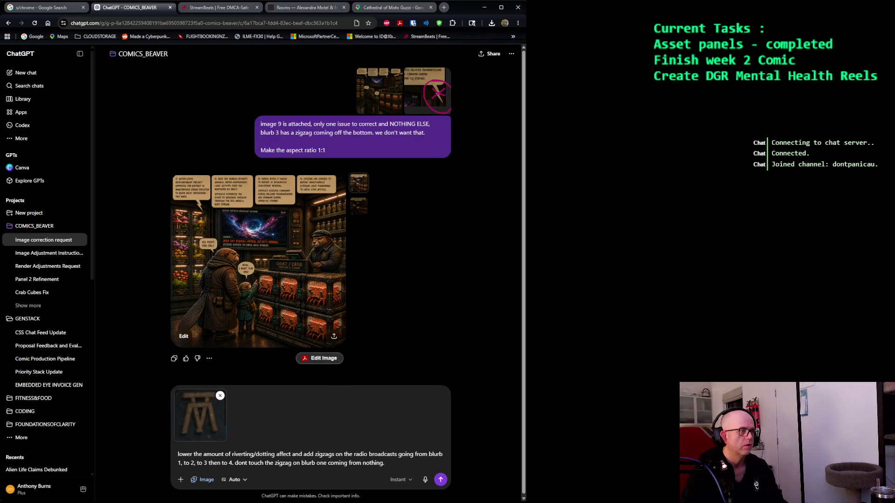
Attach the BFB symbol reference and ask ChatGPT to replace the render's incorrect symbol with it.
key("ctrl+v")
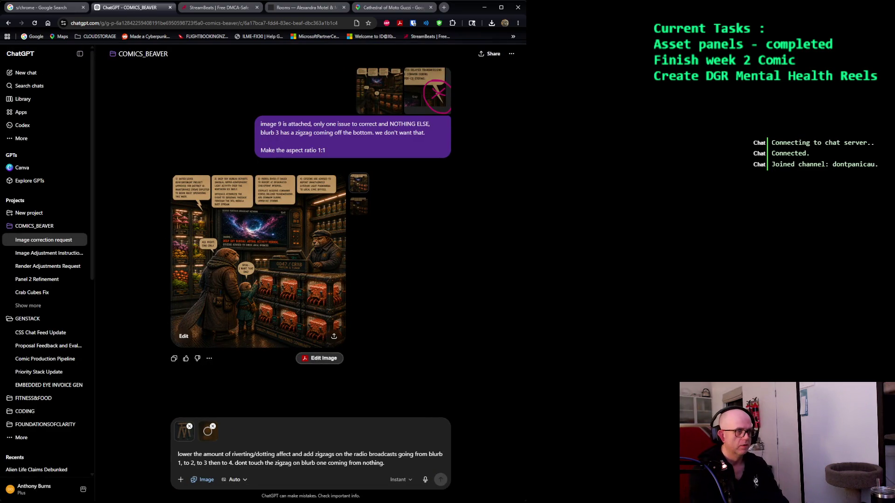
type("attached are 2 images, ")
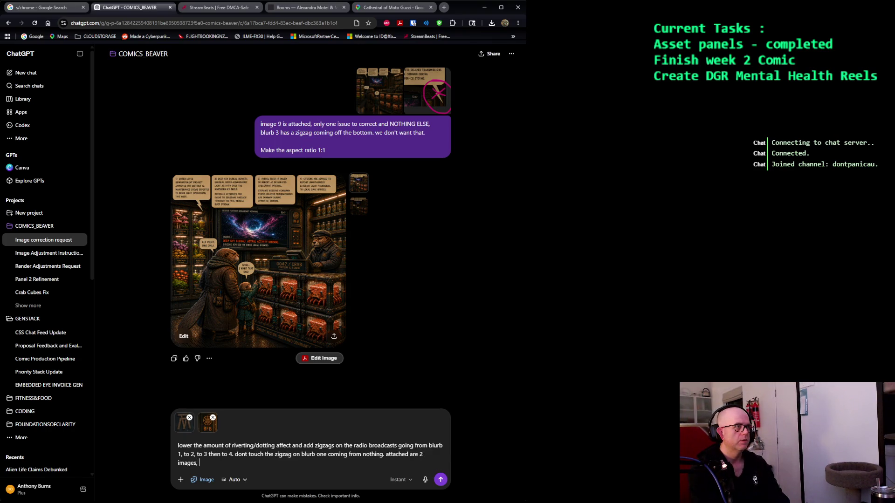
type("one if one ")
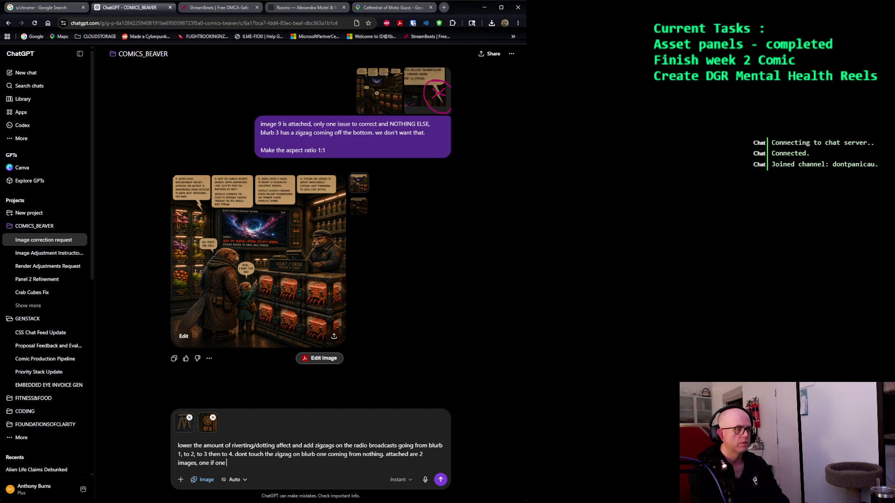
key("BackSpace")
key("BackSpace")
type(" your render ")
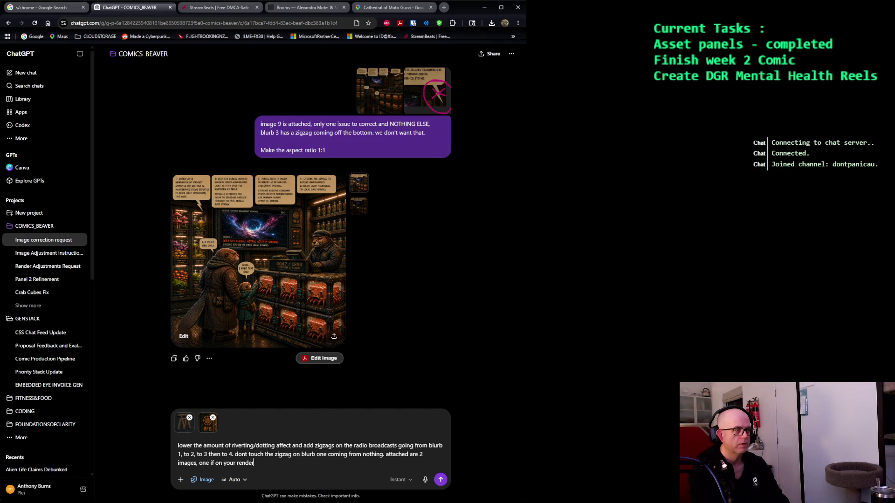
type("and the symbol is incorrect, pl")
key("BackSpace")
key("BackSpace")
type("replace with the symbol attached.")
key("Return")
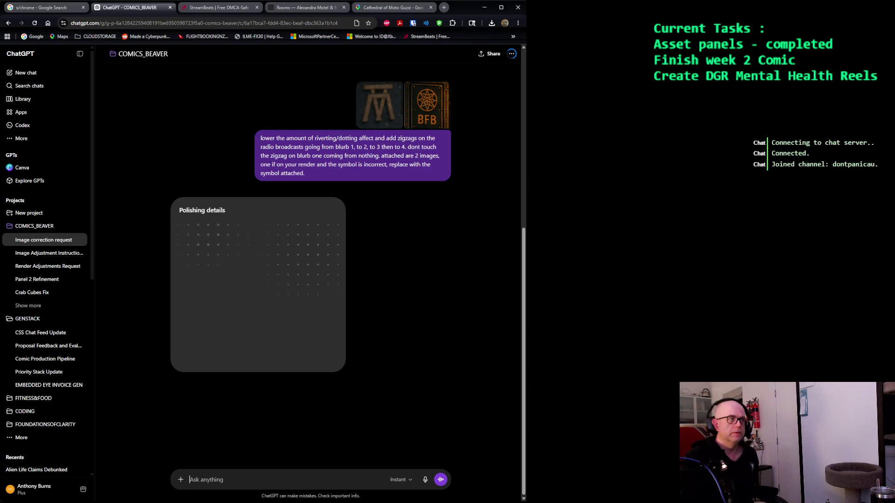
left_click(431, 8)
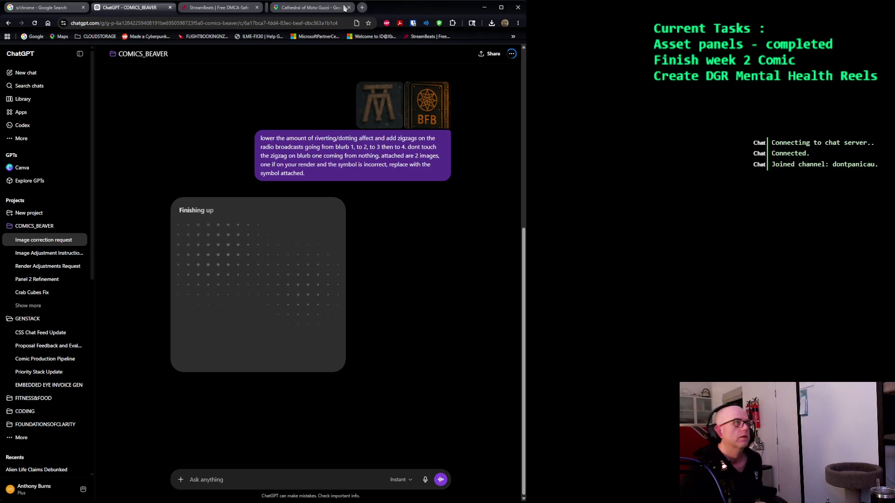
Close the Cathedral of Moto Guzzi tab and switch to the StreamBeats site.
left_click(344, 7)
key("ctrl+Tab")
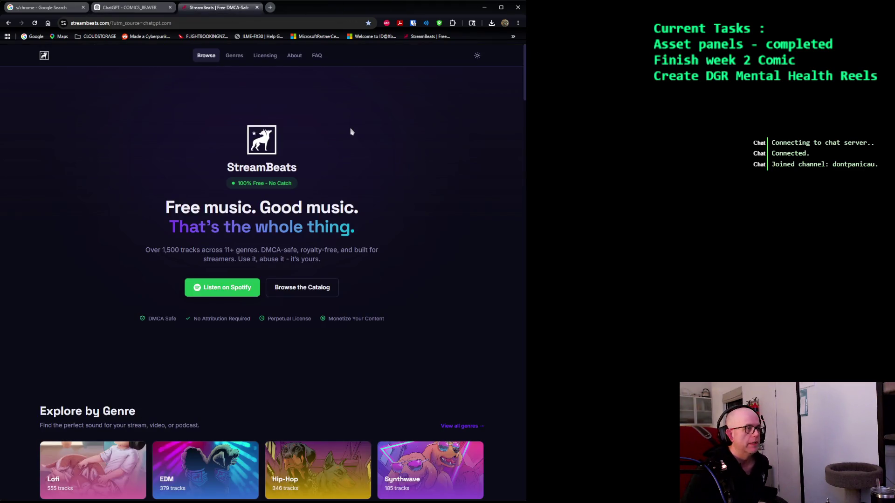
scroll(452, 172, "down", 3)
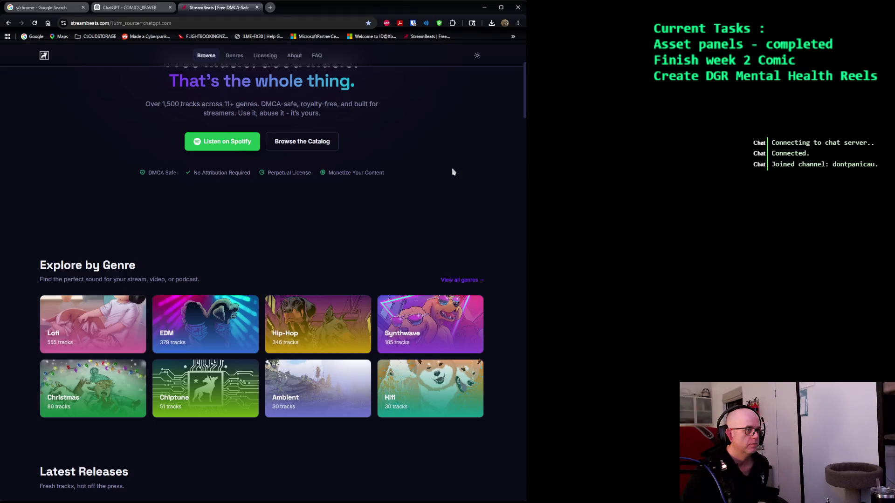
scroll(453, 172, "down", 6)
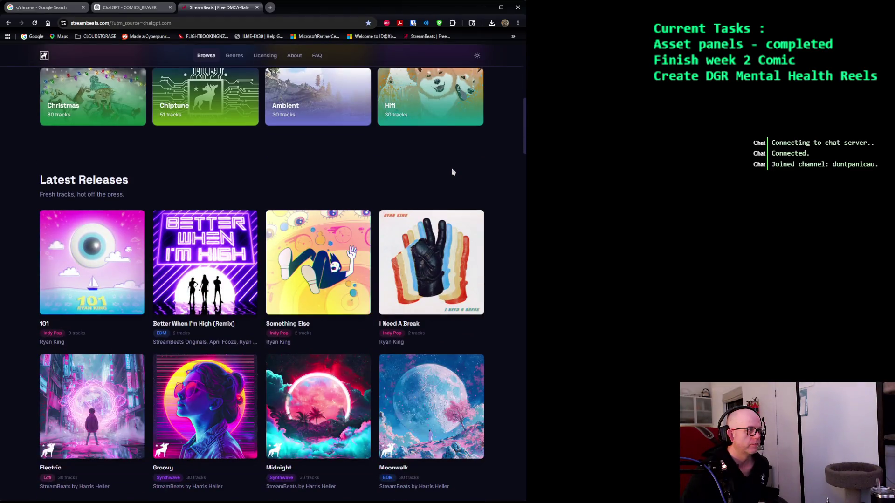
scroll(451, 173, "up", 10)
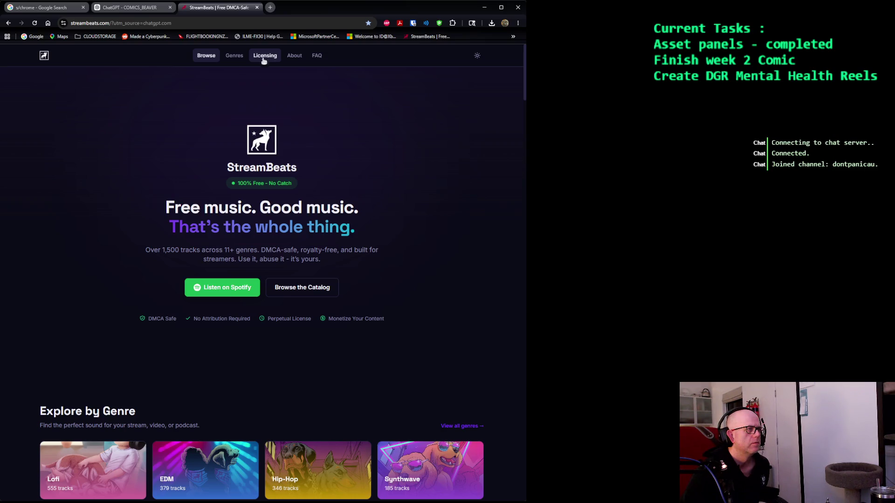
Scroll through the StreamBeats home page and jump to the music catalog section.
scroll(395, 217, "down", 10)
scroll(395, 216, "down", 1)
scroll(396, 217, "down", 6)
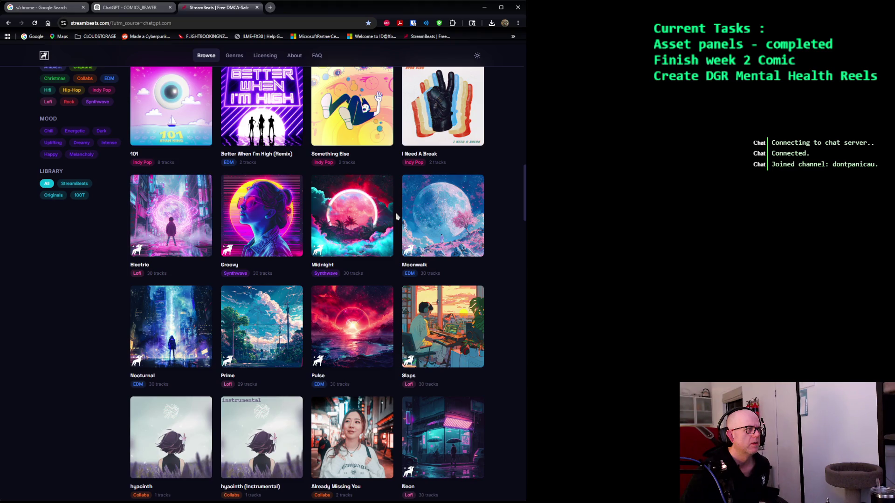
scroll(396, 217, "down", 3)
scroll(396, 217, "down", 6)
scroll(396, 217, "down", 5)
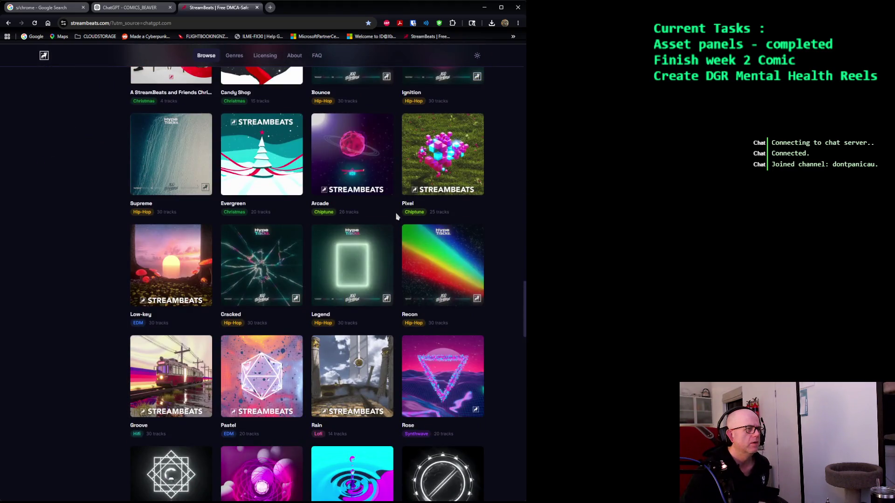
scroll(396, 217, "up", 10)
scroll(395, 214, "up", 15)
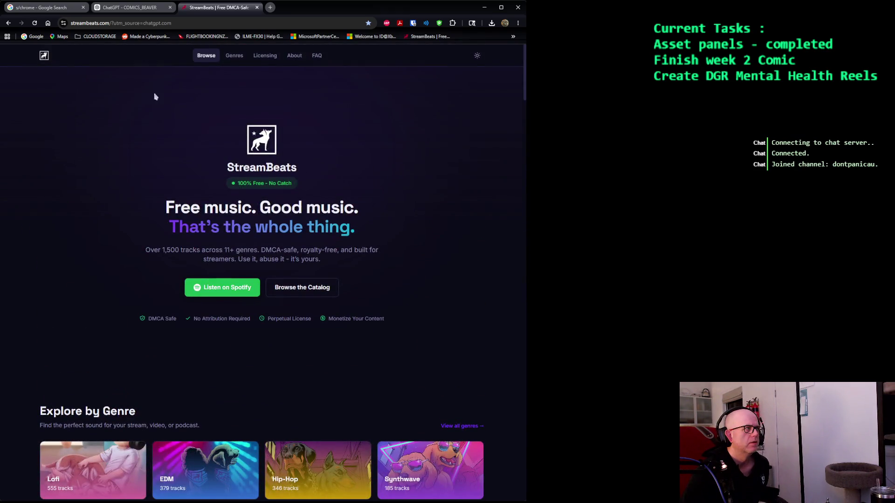
left_click(303, 291)
scroll(263, 207, "up", 7)
Read StreamBeats' licensing terms and FAQ answers on cost and accounts, then return to the COMICS_BEAVER chat.
left_click(265, 56)
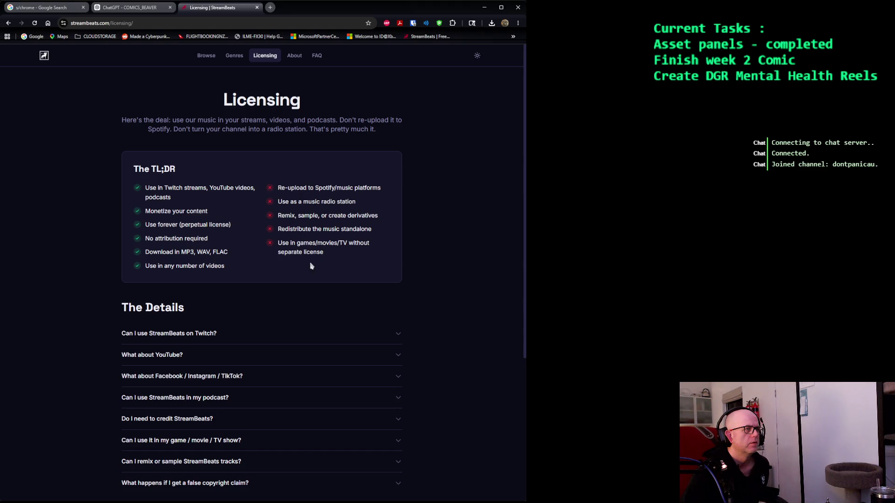
left_click(318, 59)
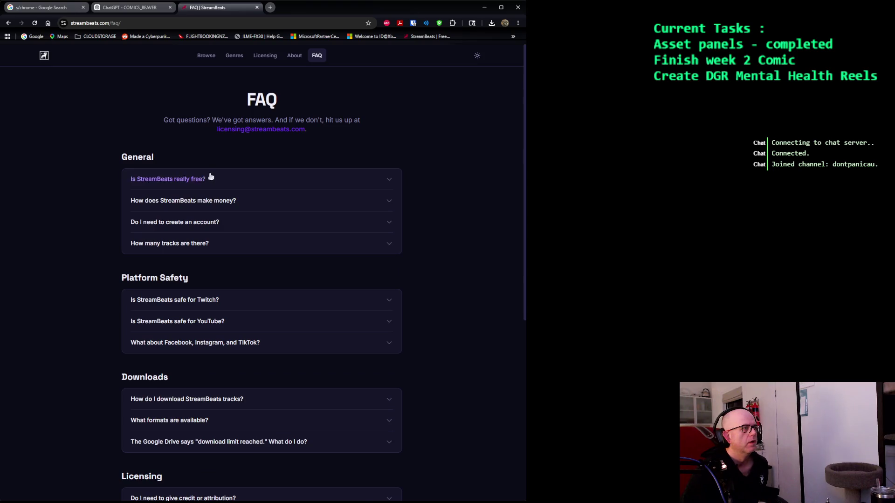
left_click(210, 180)
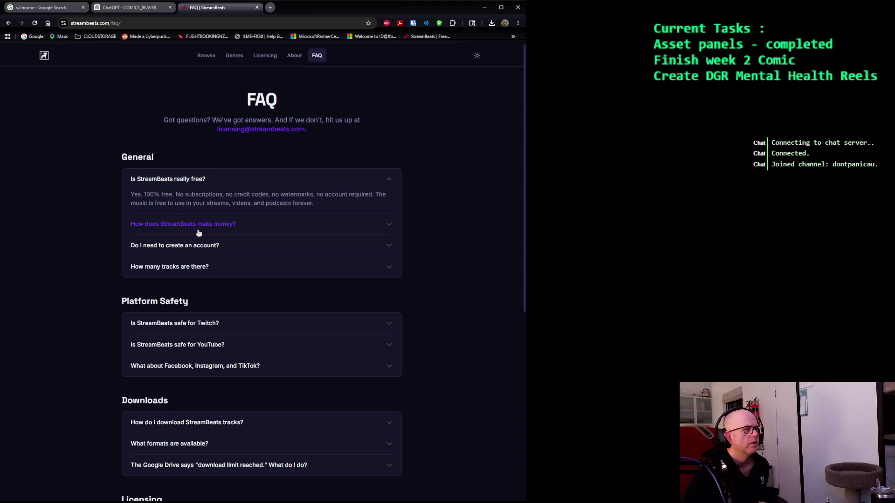
left_click(197, 246)
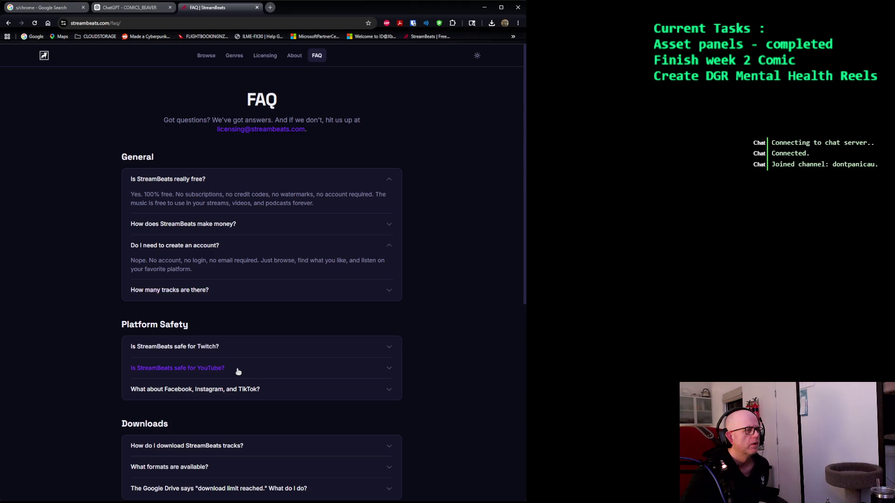
scroll(238, 370, "down", 5)
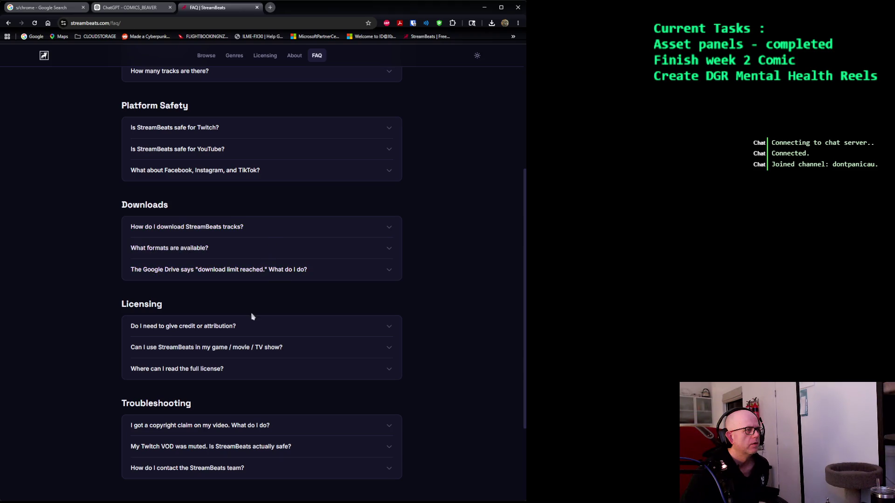
scroll(251, 328, "down", 3)
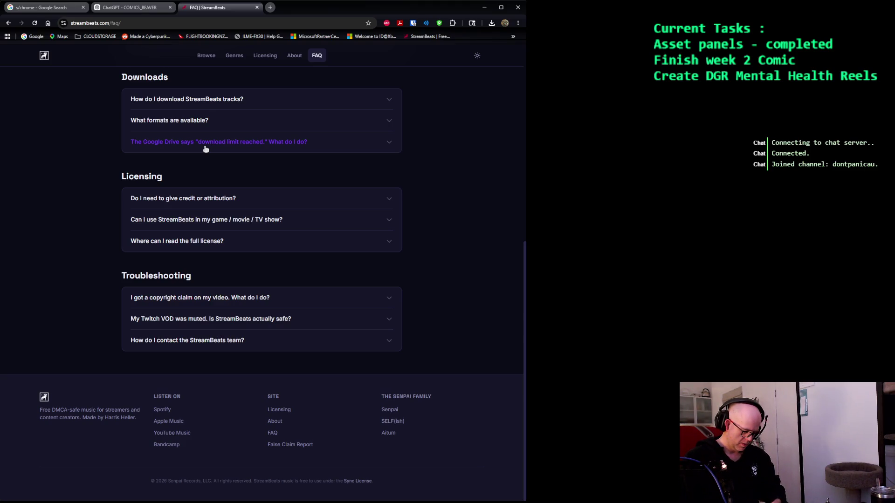
left_click(121, 11)
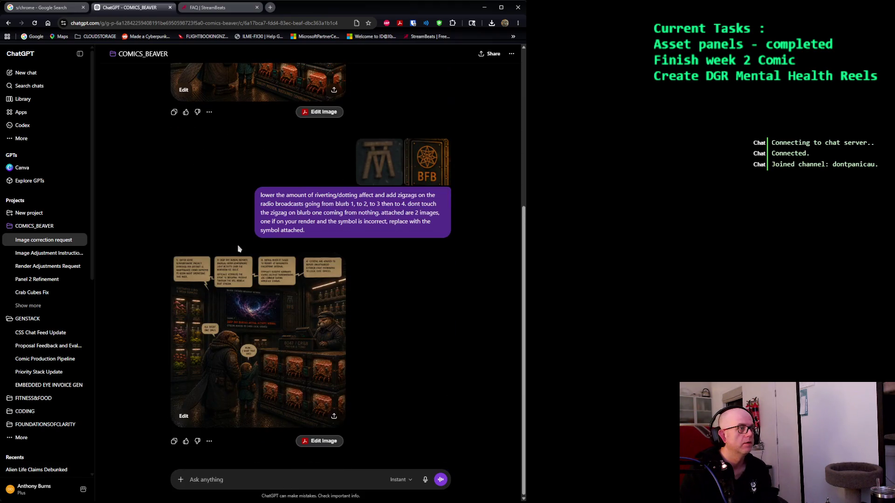
Open the 'Cozy beaver market in a futuristic shop' render full size and download that single image.
scroll(238, 248, "up", 5)
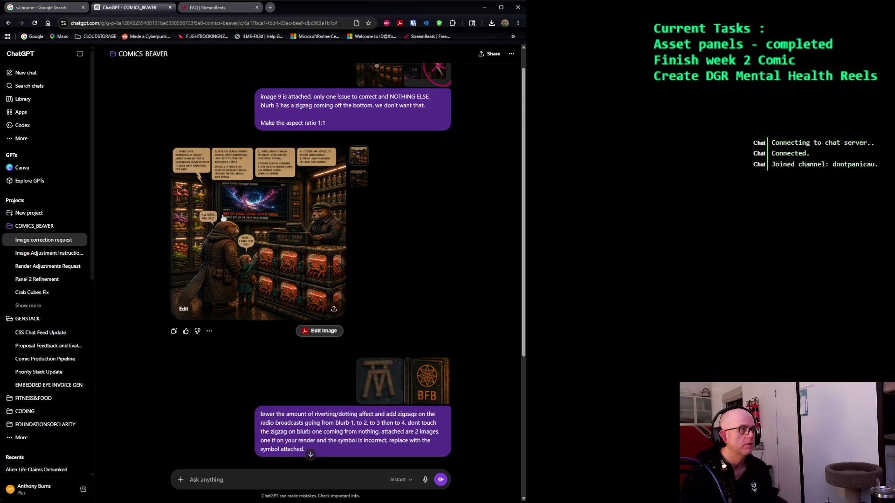
left_click(223, 218)
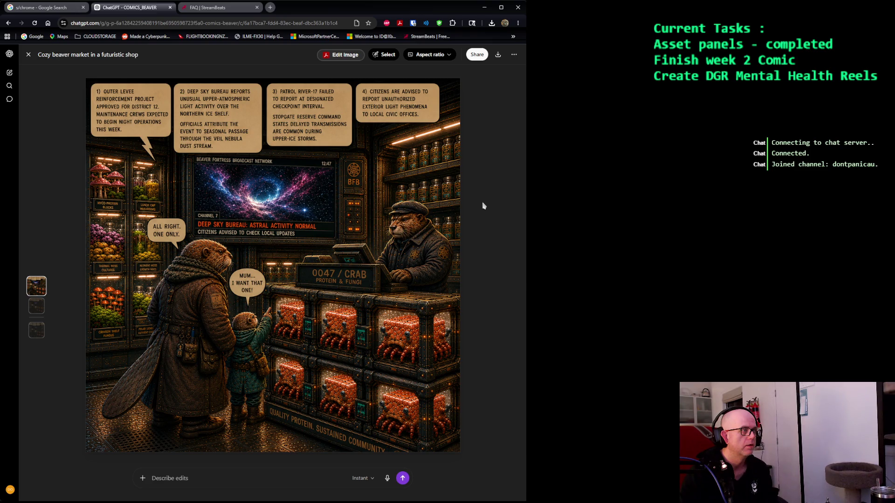
left_click(498, 54)
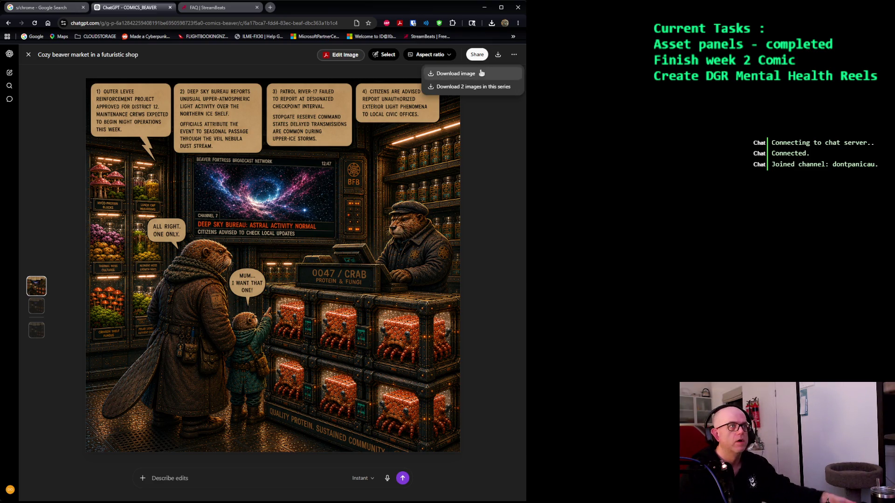
left_click(482, 74)
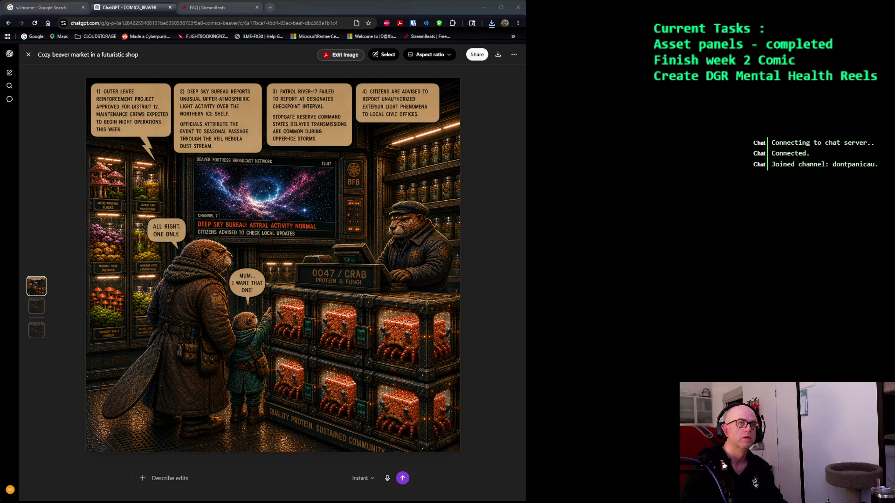
left_click(415, 16)
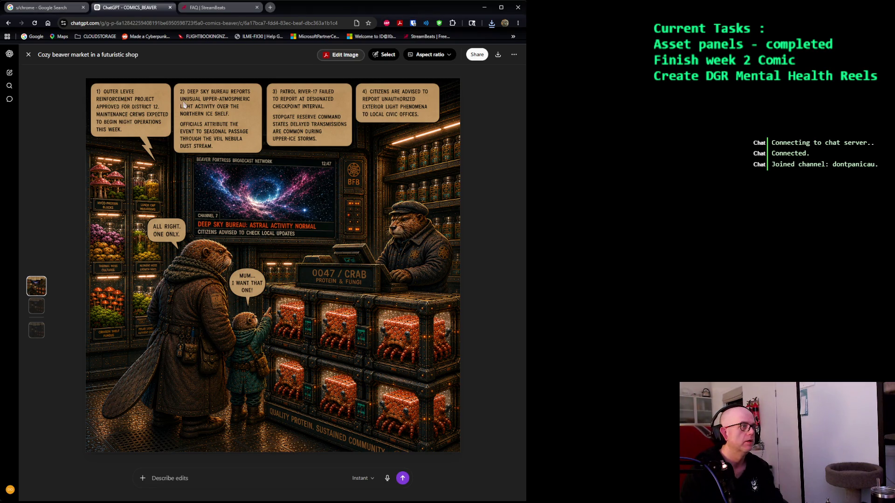
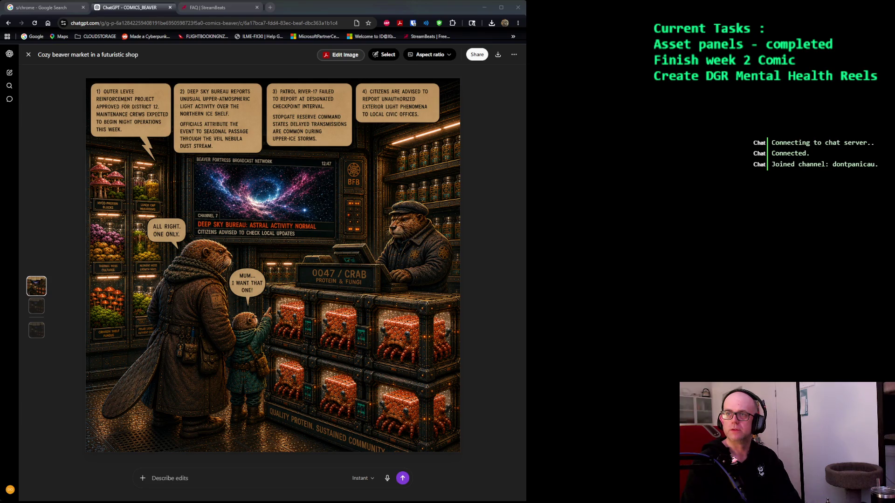
Switch from the ChatGPT beaver image to Lightroom, showing 10.png in the VER2 folder.
key("alt+Tab")
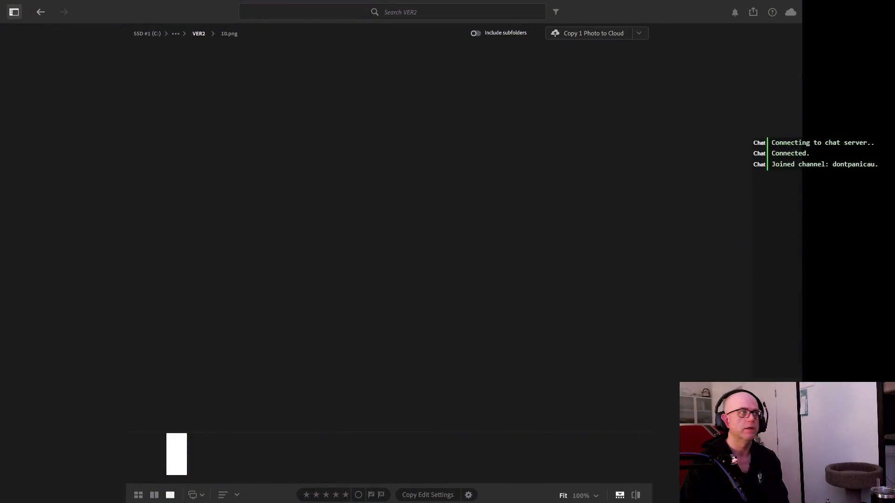
left_click(190, 451)
key("Right")
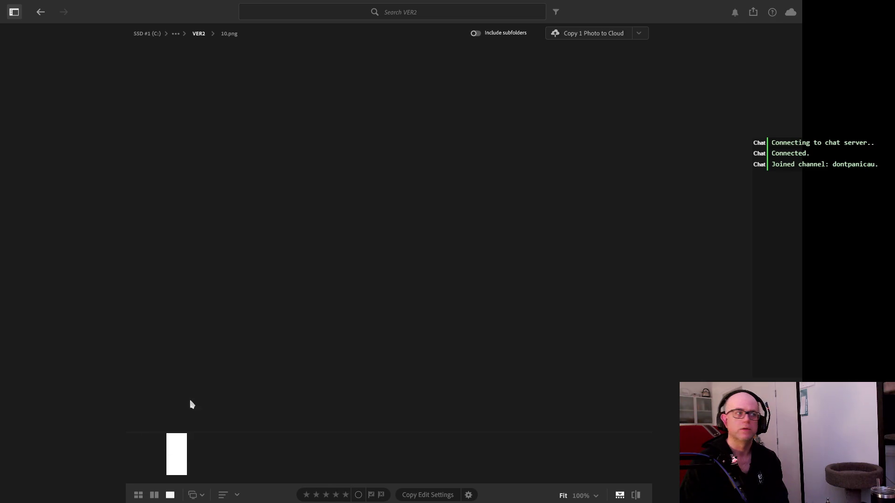
key("shift+f")
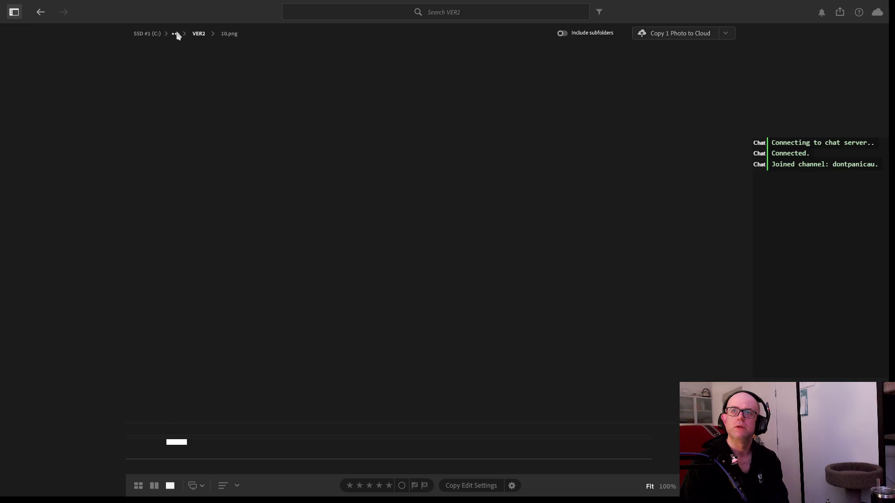
left_click(197, 35)
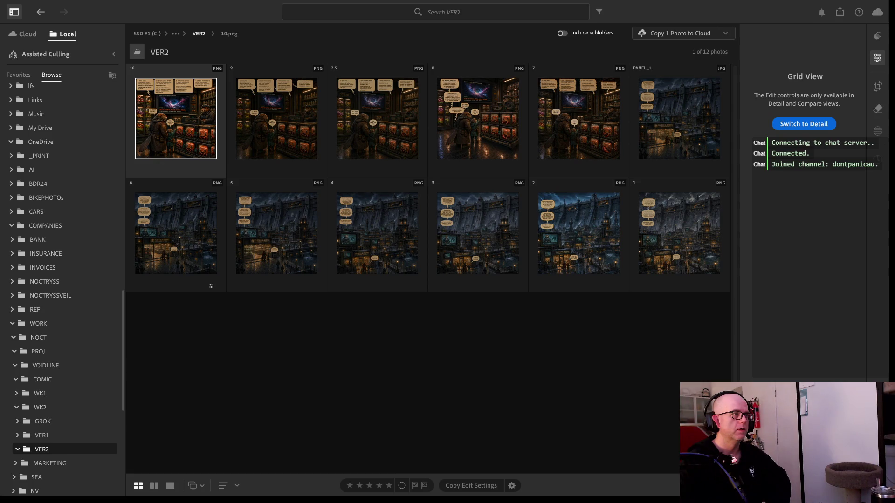
Open thumbnail 10.png, the beaver shop panel, in Lightroom's single-photo view.
double_click(175, 115)
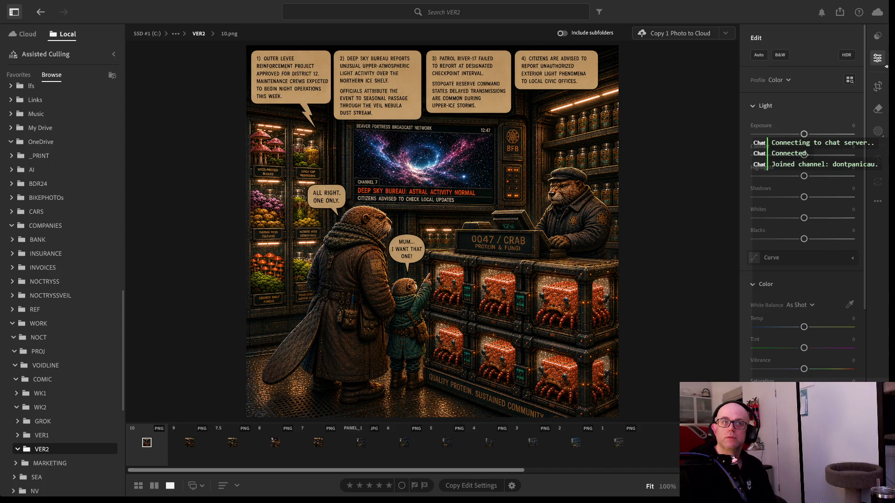
Narrow the Lightroom window and bring back the adjustment controls for 10.png.
left_click_drag(887, 69, 742, 72)
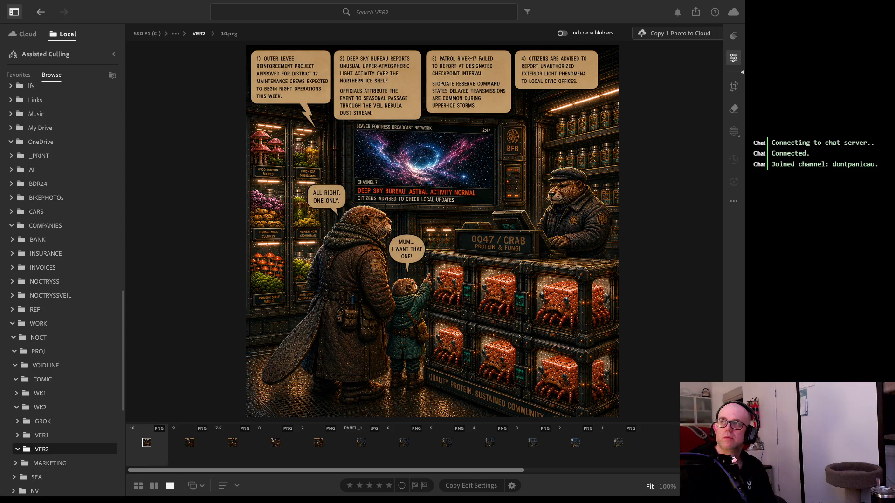
left_click(733, 57)
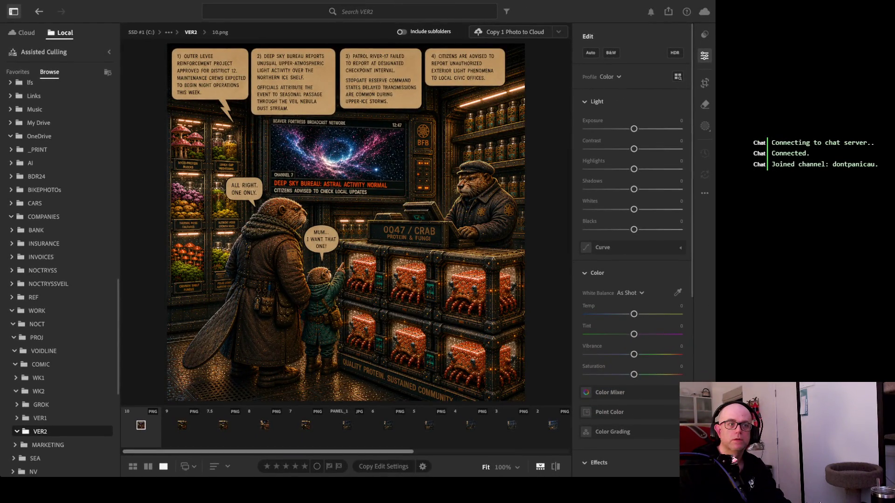
Widen and heighten the Lightroom window so the beaver shop image displays larger.
left_click_drag(823, 311, 887, 307)
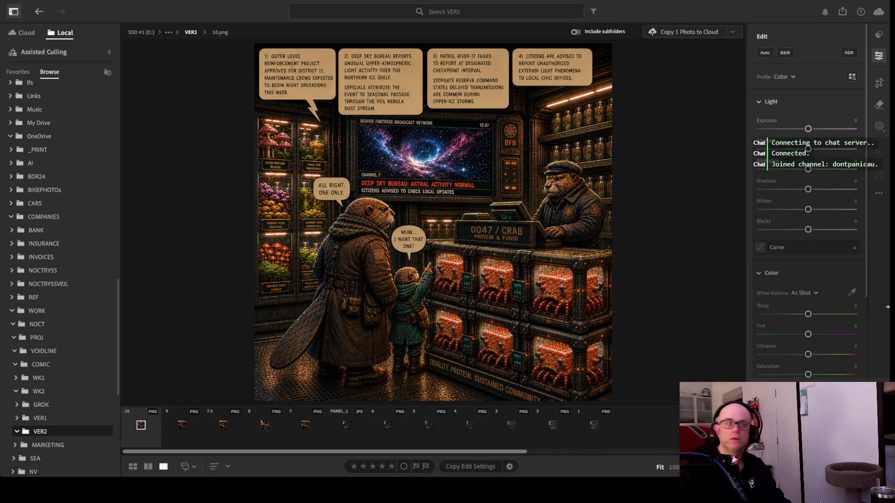
mouse_move(887, 307)
left_mouse_down()
mouse_move(879, 300)
mouse_move(891, 300)
left_mouse_up()
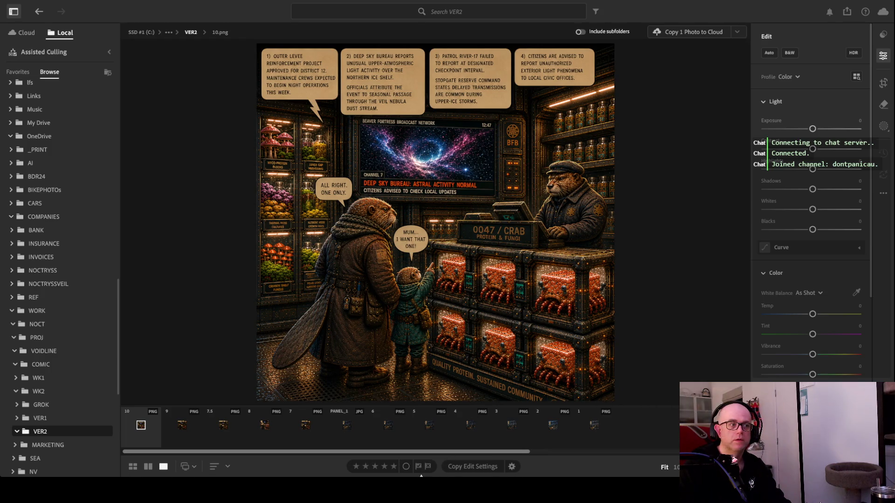
left_click_drag(422, 477, 424, 499)
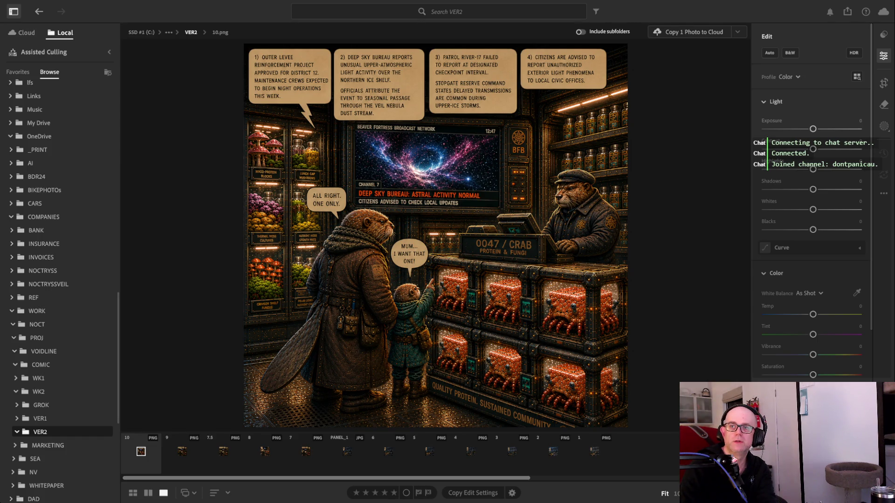
Switch from Lightroom to Microsoft Paint with the beaver shop panel open.
key("alt+Tab")
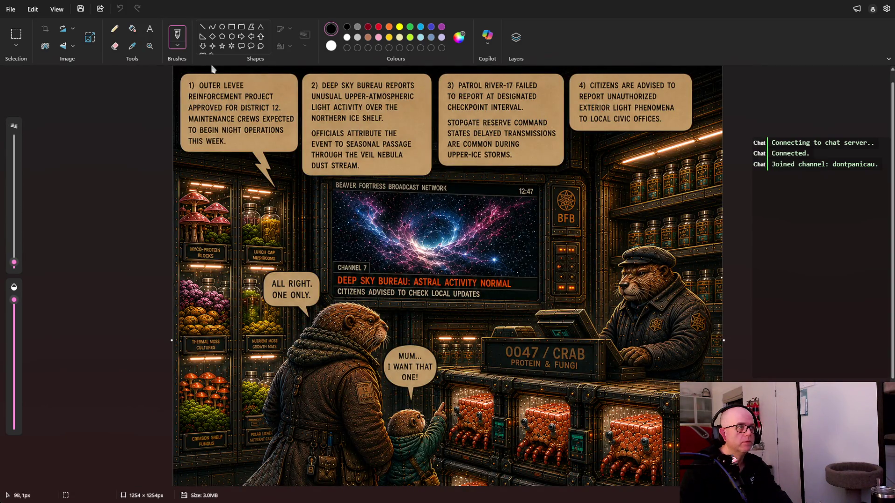
Select a 32×14 px patch, move it to the canvas's top-left corner, and zoom in.
left_click(16, 35)
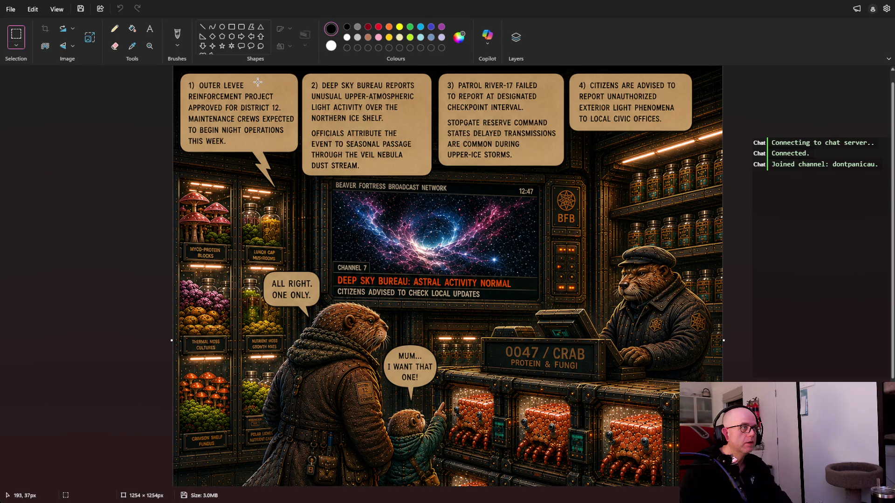
left_click_drag(252, 71, 267, 78)
left_click_drag(265, 75, 188, 73)
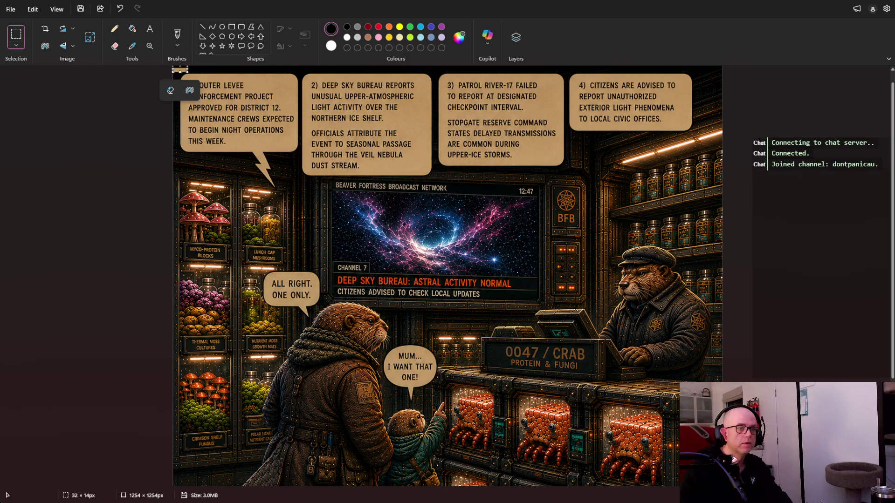
key("ctrl+plus")
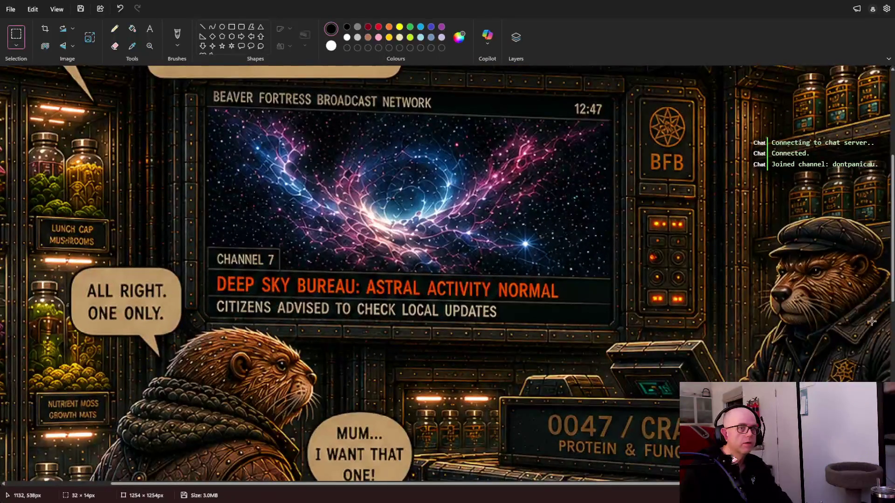
Place and resize the dark patch in the gap between bubbles 1 and 2, beside the REINFORCEMENT line.
scroll(643, 487, "up", 5)
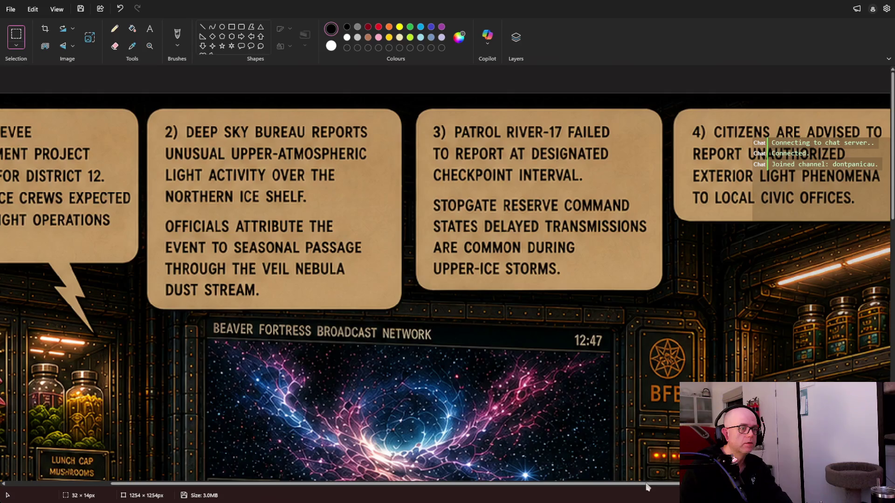
scroll(591, 488, "left", 2)
scroll(591, 488, "left", 2)
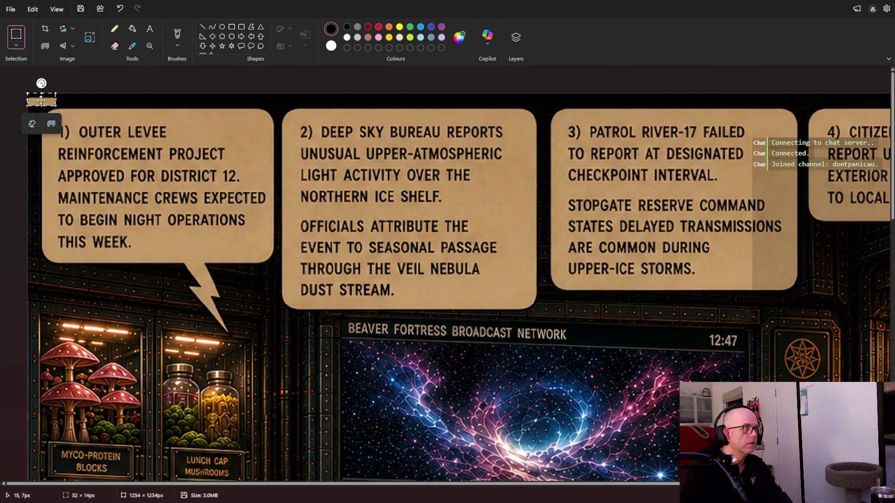
mouse_move(41, 100)
left_mouse_down()
mouse_move(275, 168)
mouse_move(277, 153)
left_mouse_up()
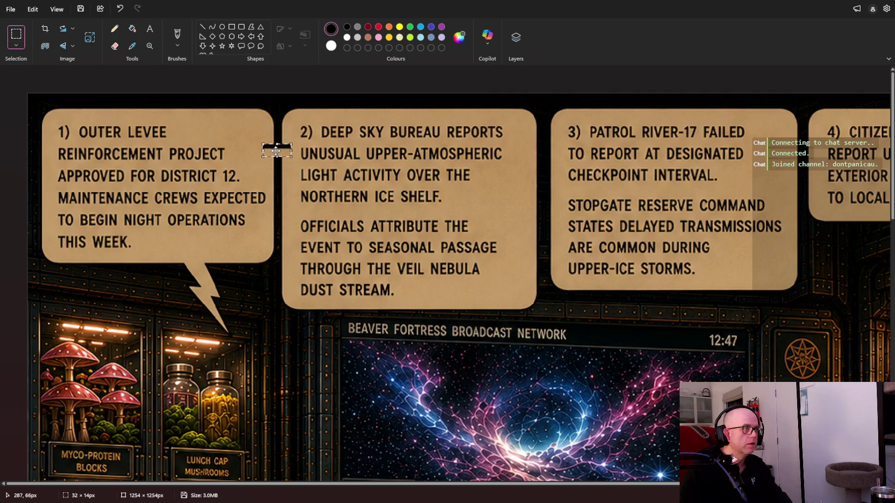
left_click(279, 105)
key("ctrl+z")
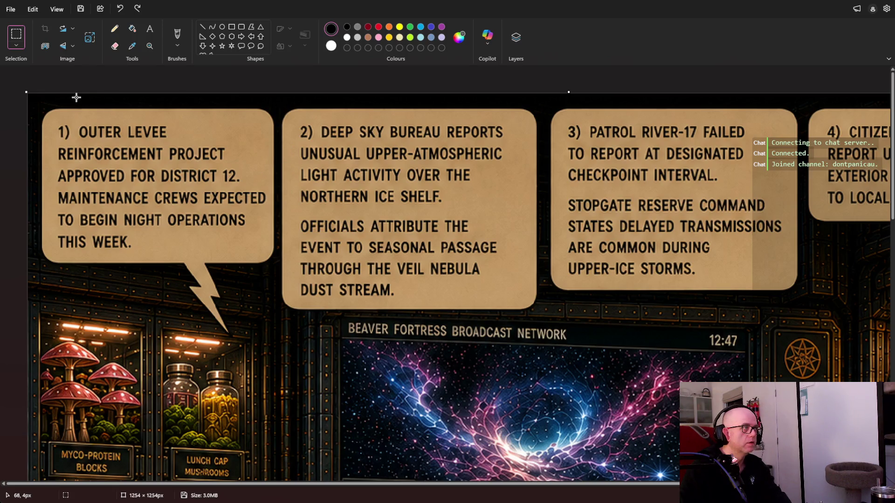
key("ctrl+z")
left_click_drag(39, 99, 275, 156)
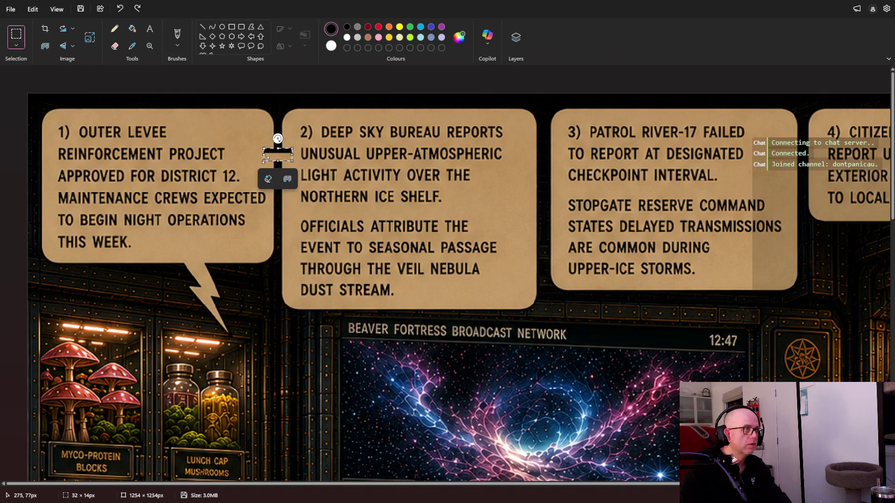
left_click_drag(292, 161, 266, 153)
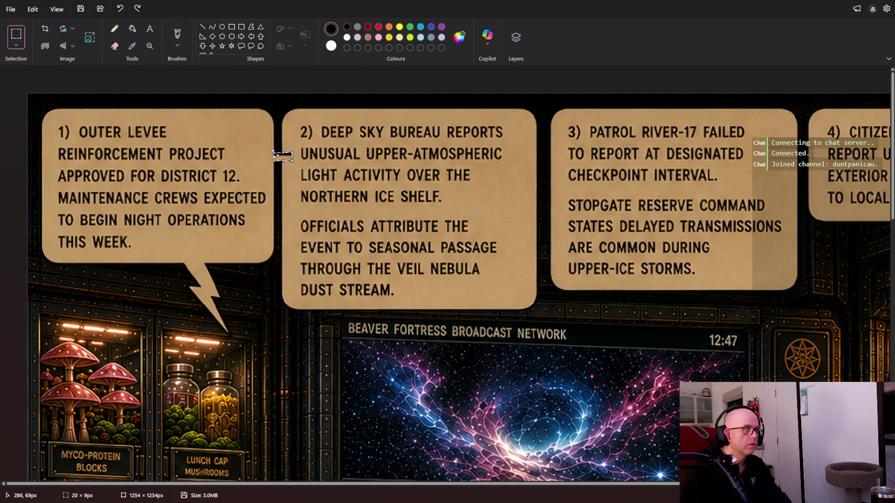
left_click_drag(275, 152, 273, 148)
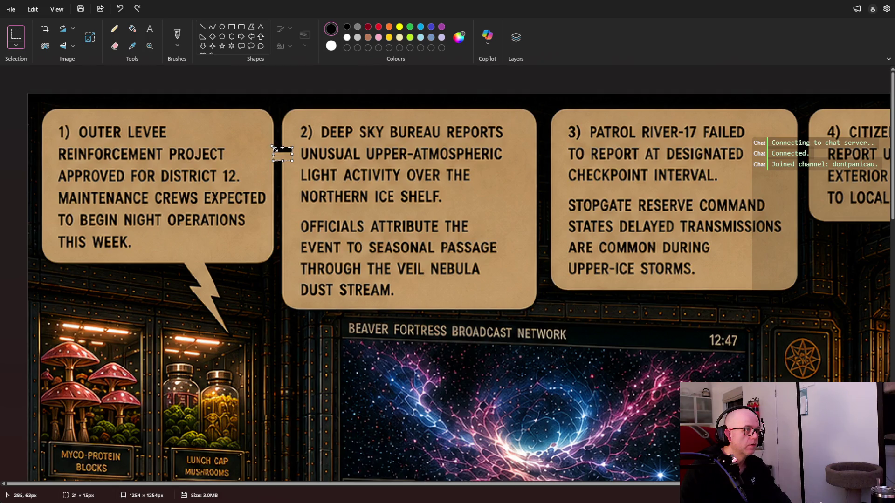
left_click(301, 106)
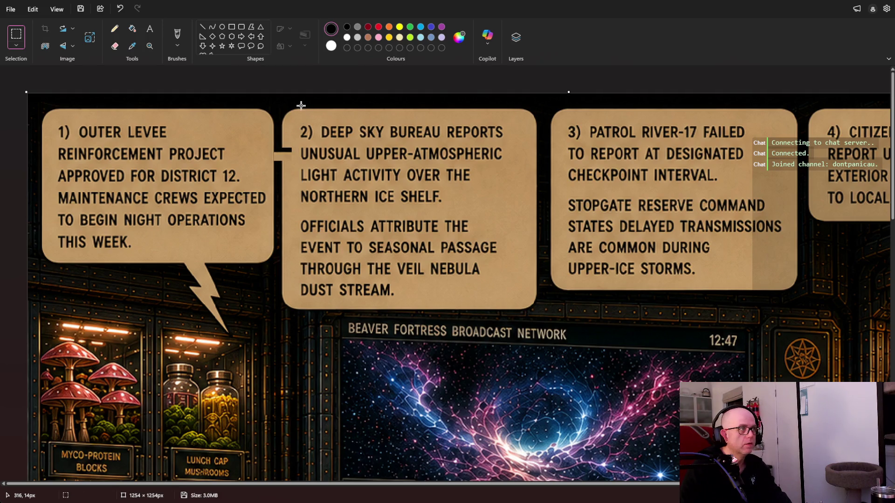
Undo the black bar and paste parchment strips bridging the gap between bubbles 1 and 2.
key("ctrl+z")
key("ctrl+v")
left_click_drag(46, 100, 282, 166)
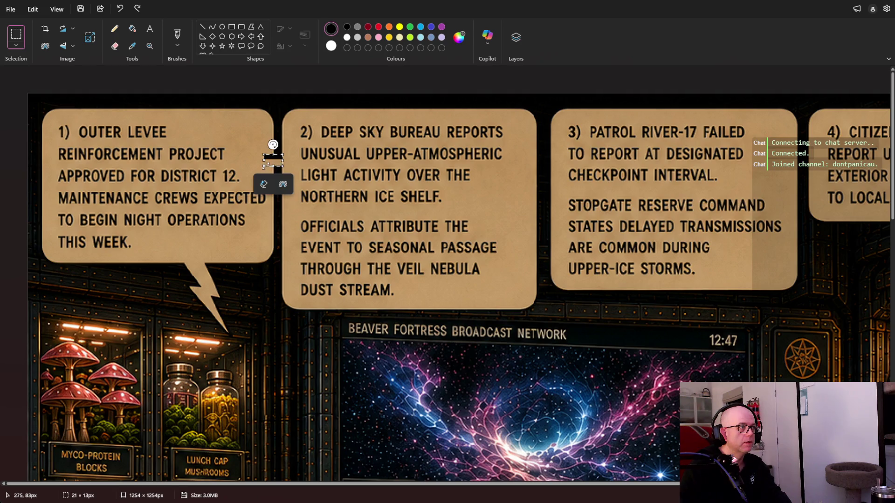
left_click_drag(283, 166, 273, 165)
left_click(321, 96)
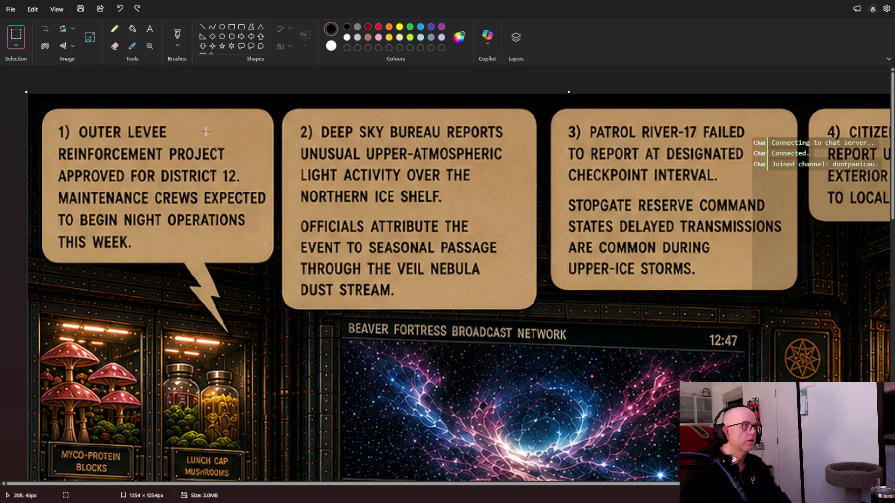
key("ctrl+v")
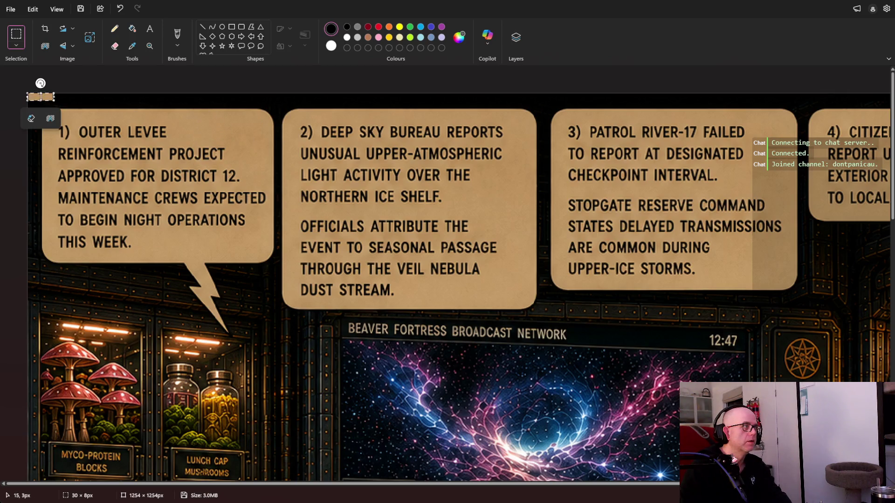
left_click_drag(46, 96, 281, 157)
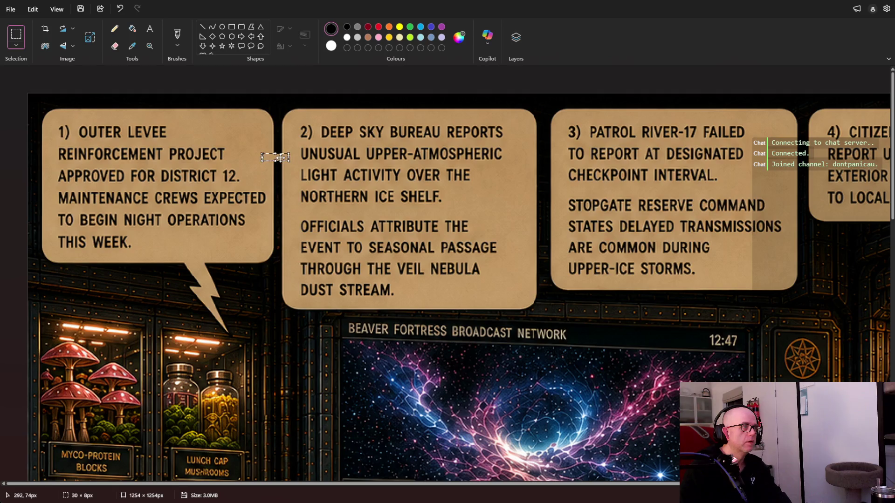
left_click(228, 128)
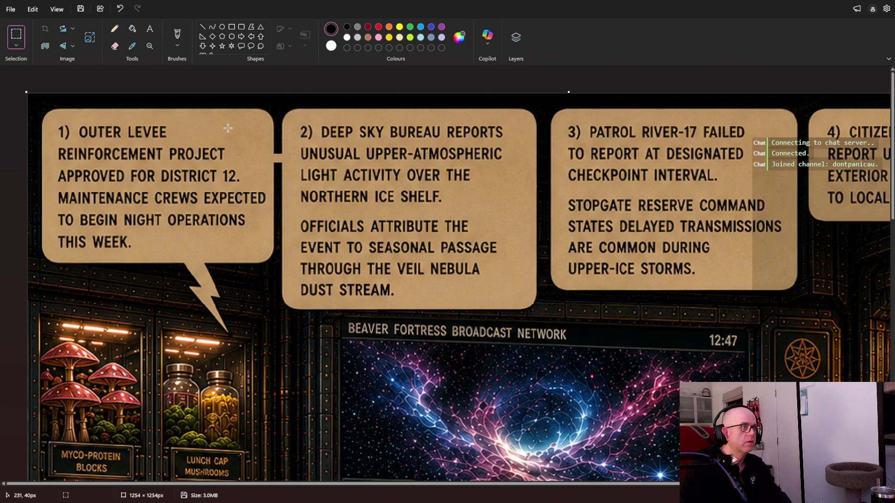
Resize a pasted parchment strip and move it into the gap between bubbles 2 and 3.
key("ctrl+v")
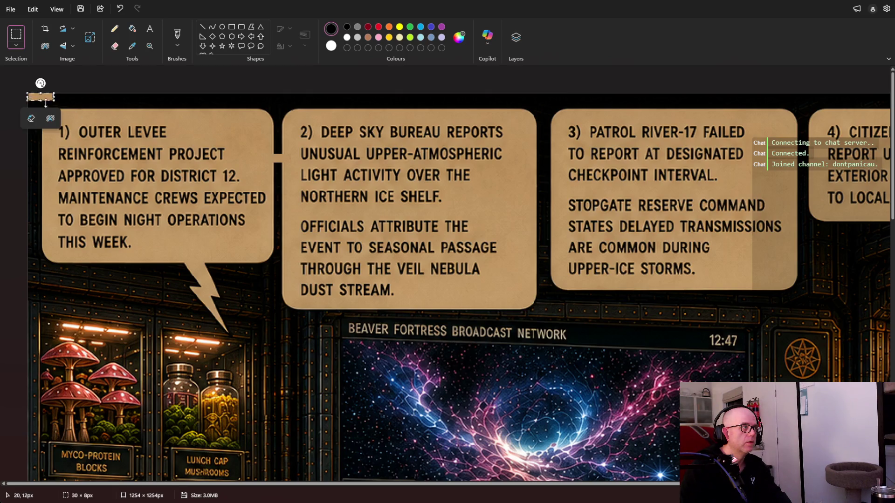
mouse_move(42, 100)
left_mouse_down()
mouse_move(283, 159)
mouse_move(202, 256)
mouse_move(283, 158)
mouse_move(277, 150)
left_mouse_up()
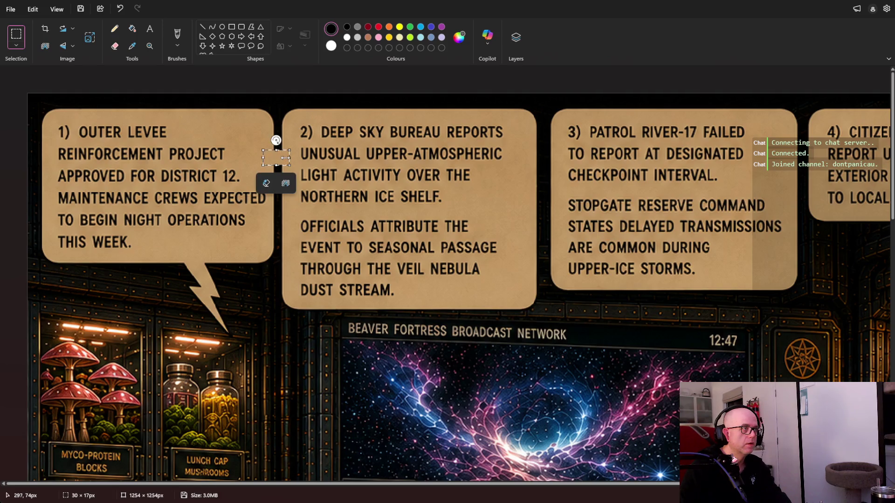
left_click_drag(276, 150, 283, 155)
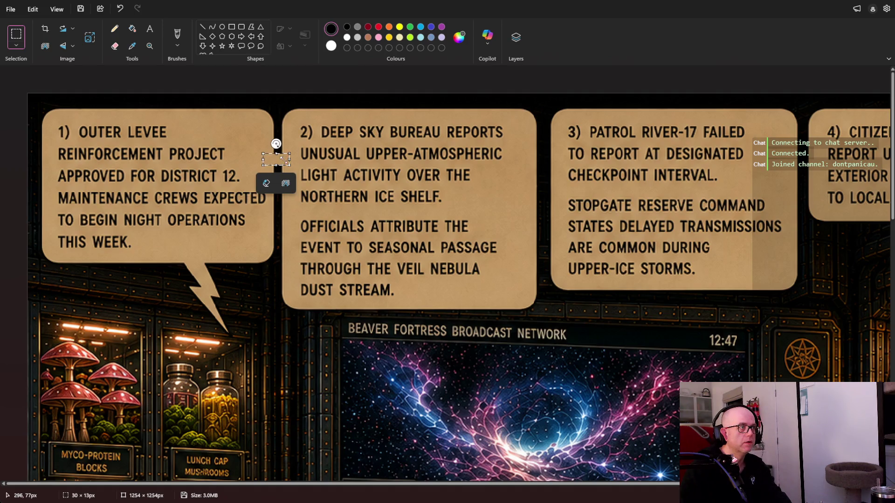
mouse_move(283, 160)
left_mouse_down()
mouse_move(47, 99)
mouse_move(545, 164)
left_mouse_up()
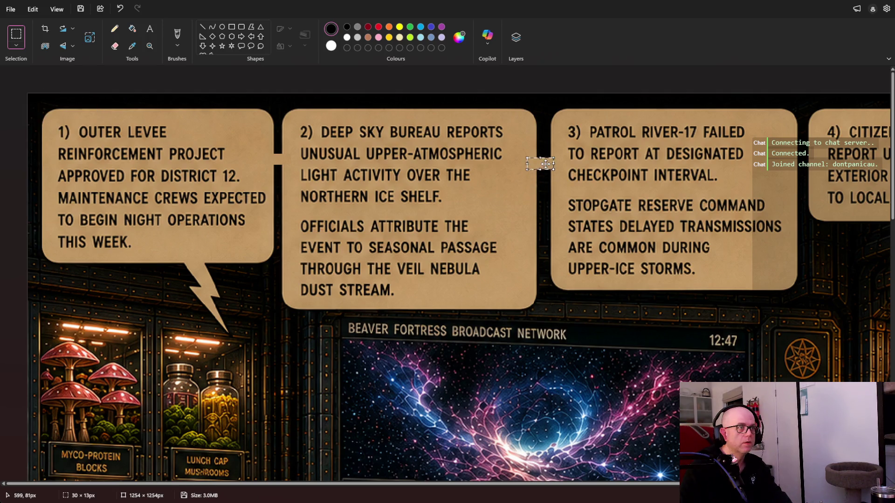
Add more parchment copies, dropping one beside bubble 3, and angle a connector between bubbles 2 and 3.
key("ctrl+v")
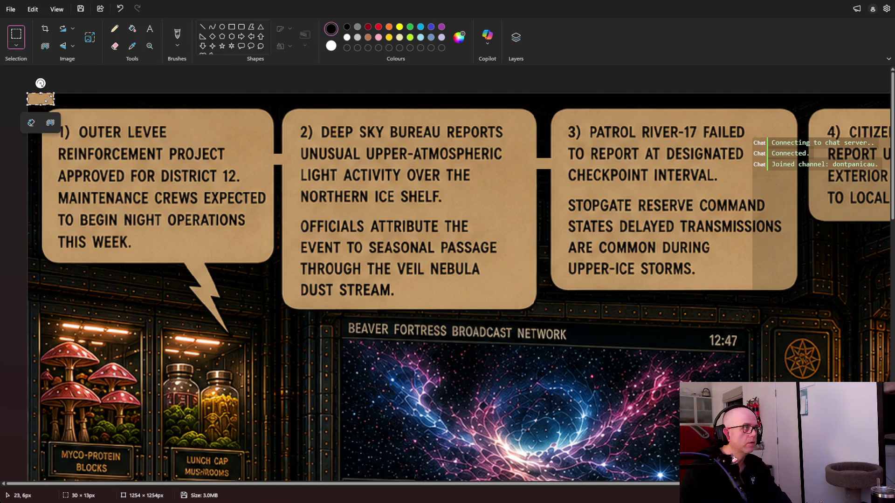
left_click_drag(49, 99, 806, 172)
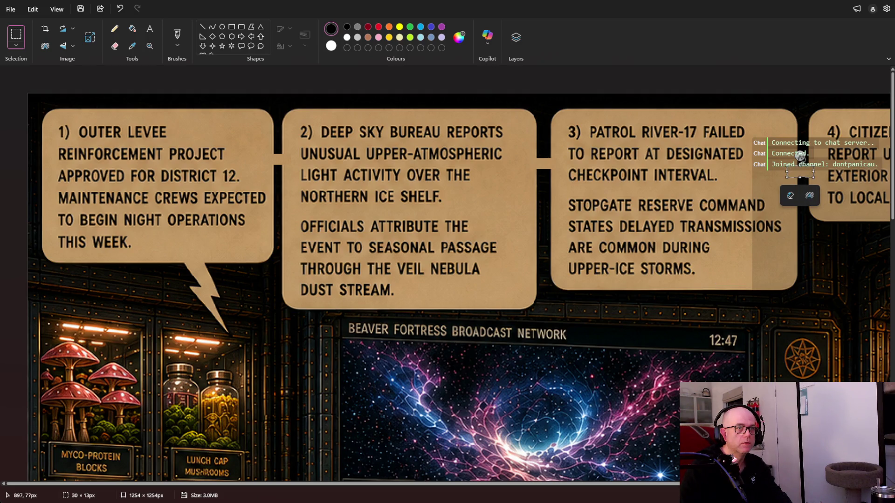
key("ctrl+z")
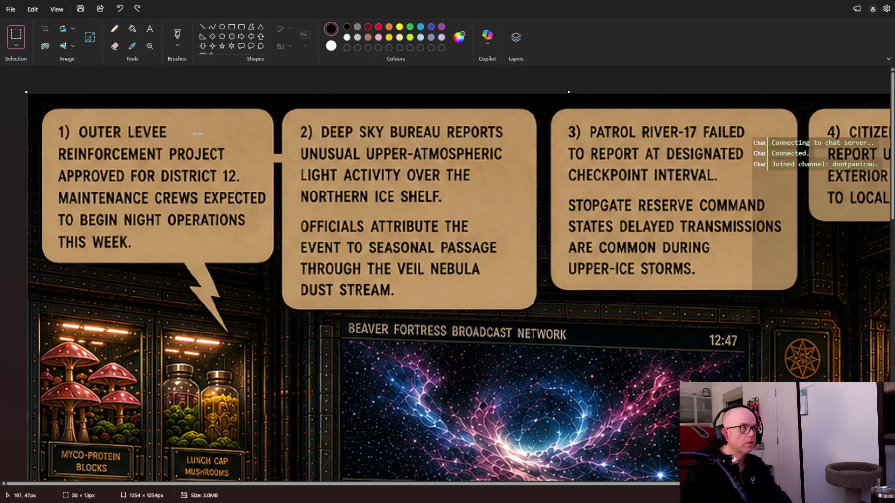
key("ctrl+v")
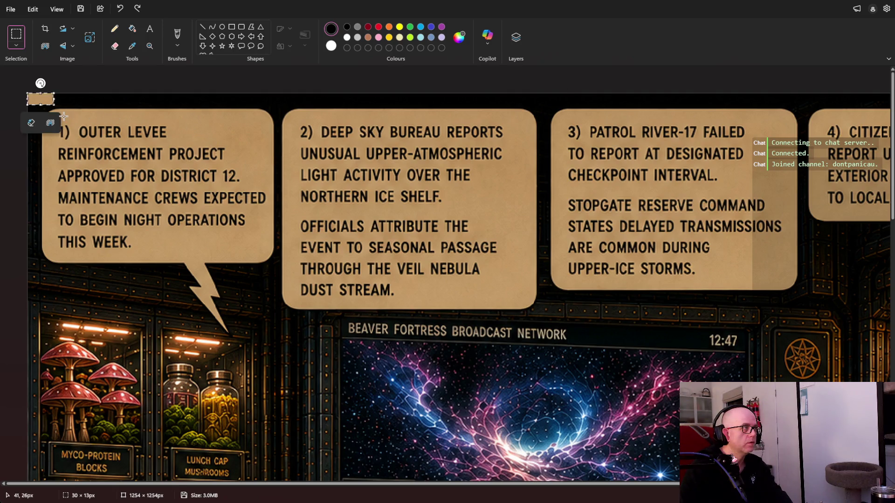
left_click_drag(46, 100, 281, 155)
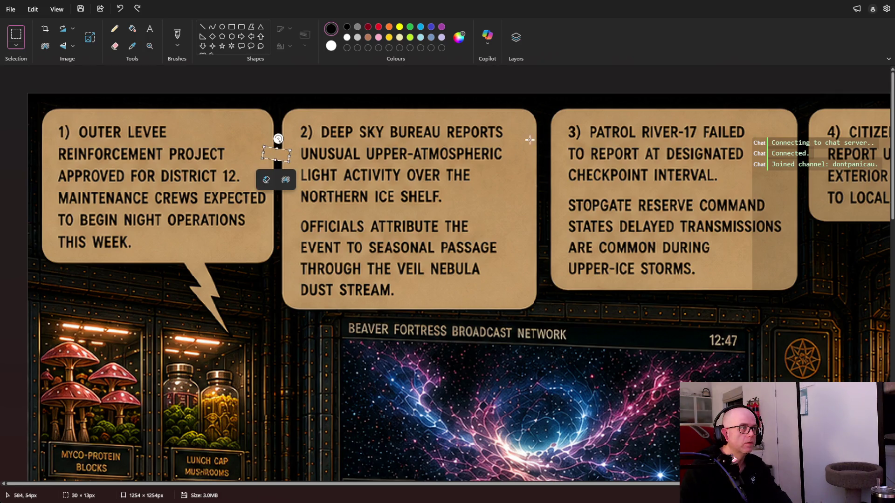
left_click(446, 124)
key("ctrl+v")
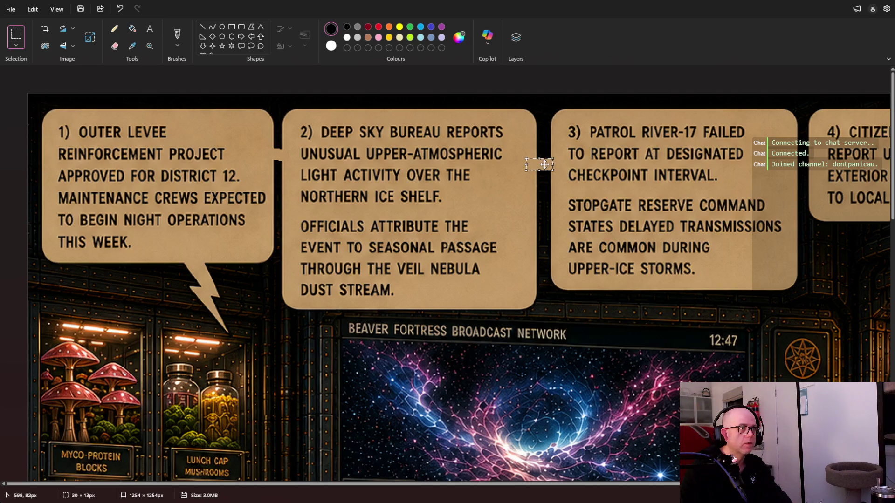
mouse_move(544, 155)
left_mouse_down()
mouse_move(43, 99)
mouse_move(805, 166)
left_mouse_up()
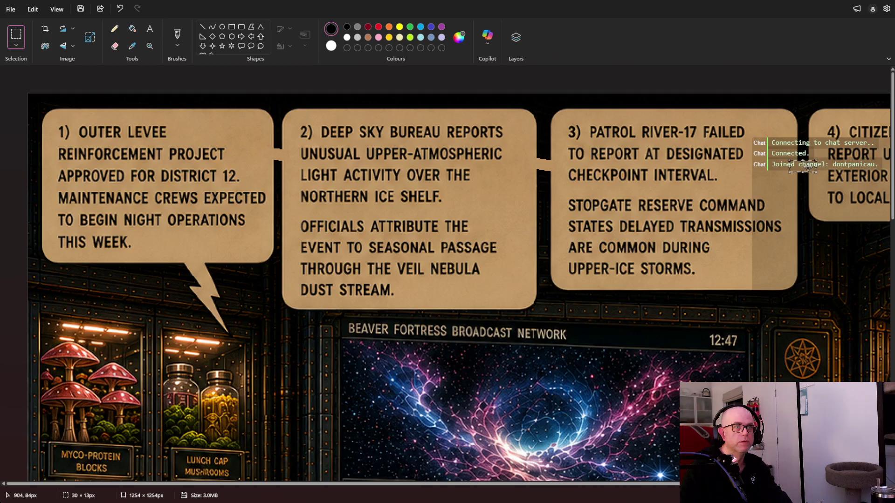
left_click(800, 115)
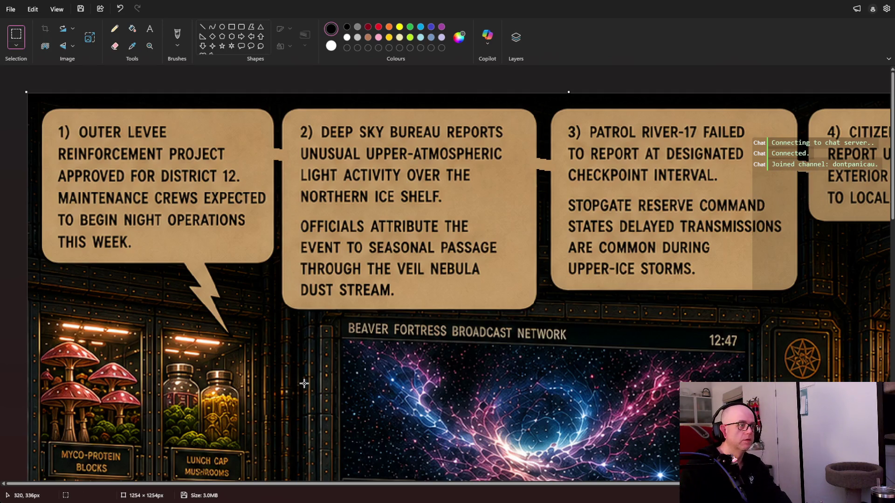
Zoom out to review the whole edited comic and save it.
scroll(371, 381, "down", 4, "ctrl")
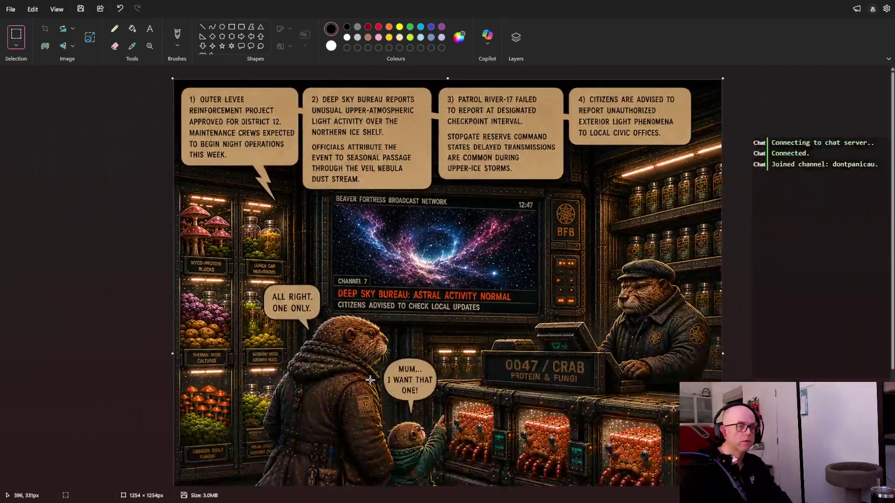
scroll(676, 265, "down", 3)
scroll(676, 266, "down", 1)
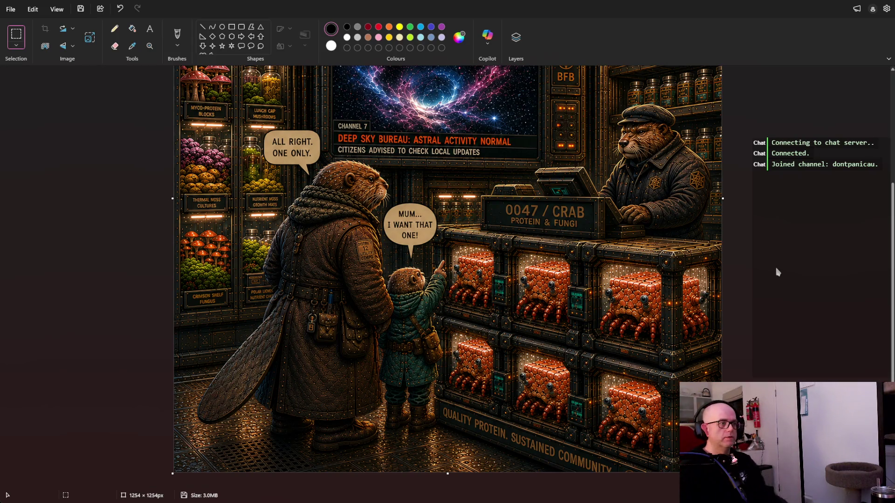
scroll(777, 271, "up", 4)
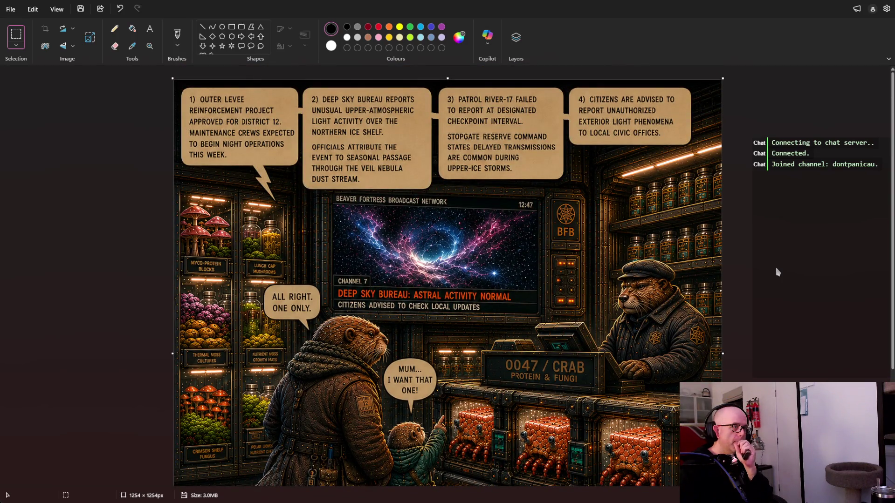
scroll(777, 271, "down", 4)
scroll(776, 272, "up", 4)
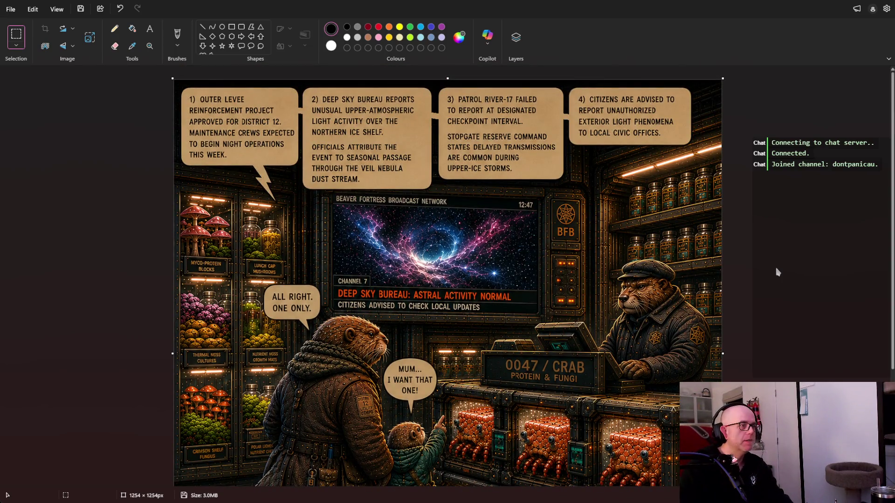
key("ctrl+s")
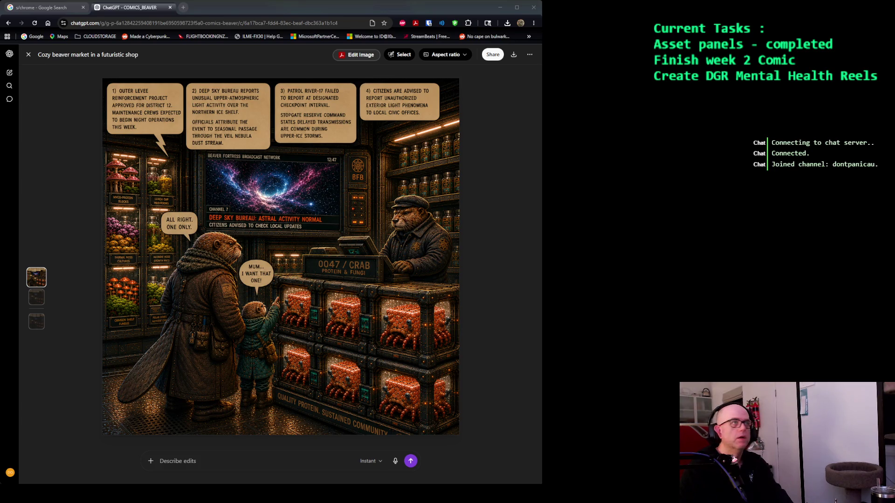
Activate the browser and close the full-size beaver comic view in ChatGPT.
left_click(388, 12)
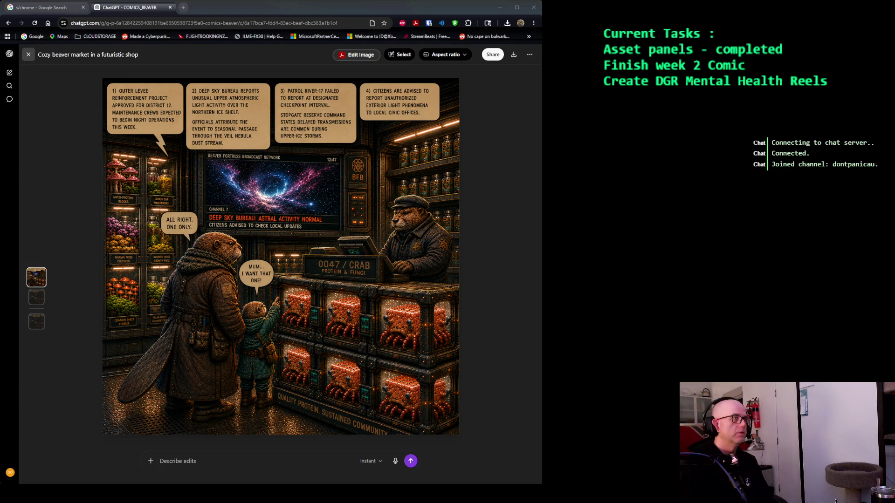
left_click(28, 54)
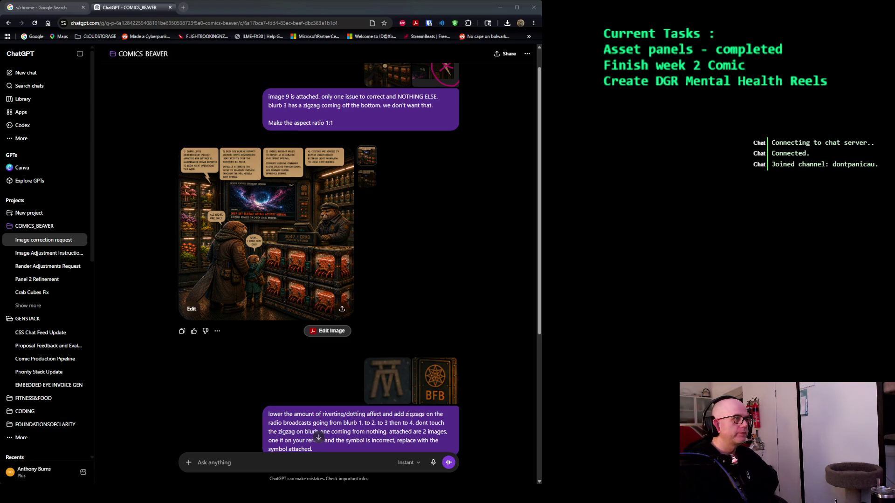
Scroll down to the latest edited comic reply and collapse the COMICS_BEAVER project's chats in the sidebar.
scroll(319, 259, "down", 5)
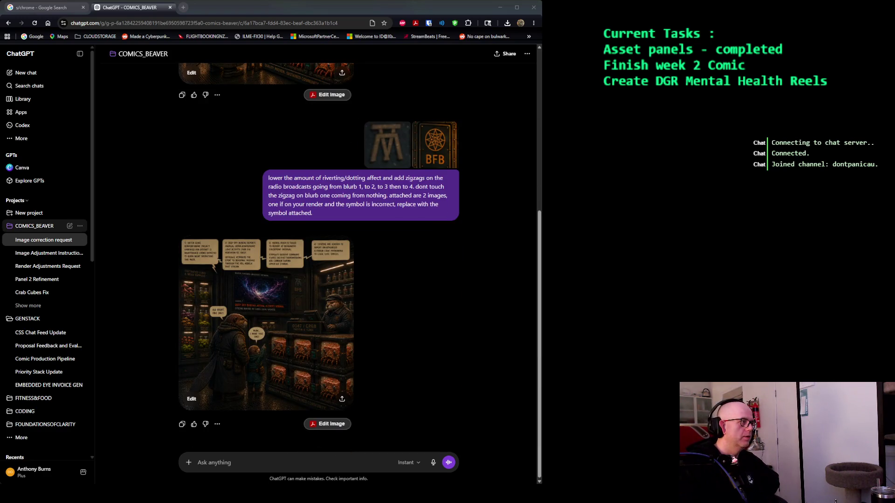
left_click(35, 226)
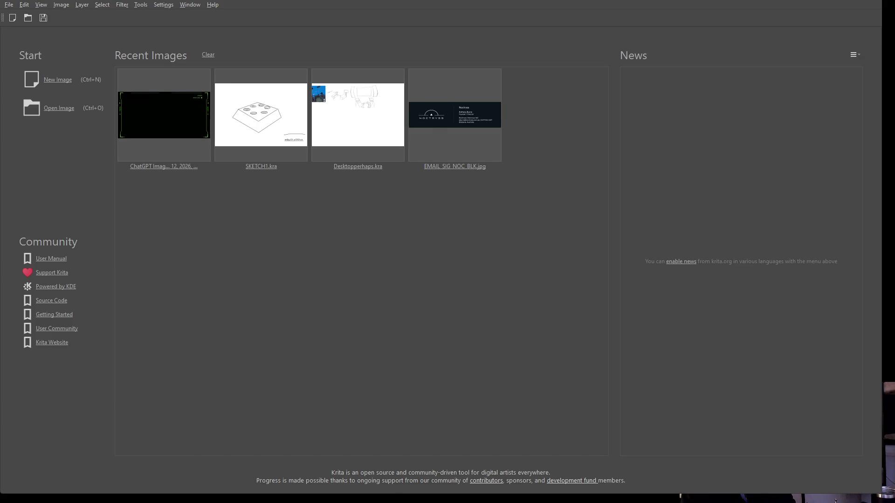
key("alt+Tab")
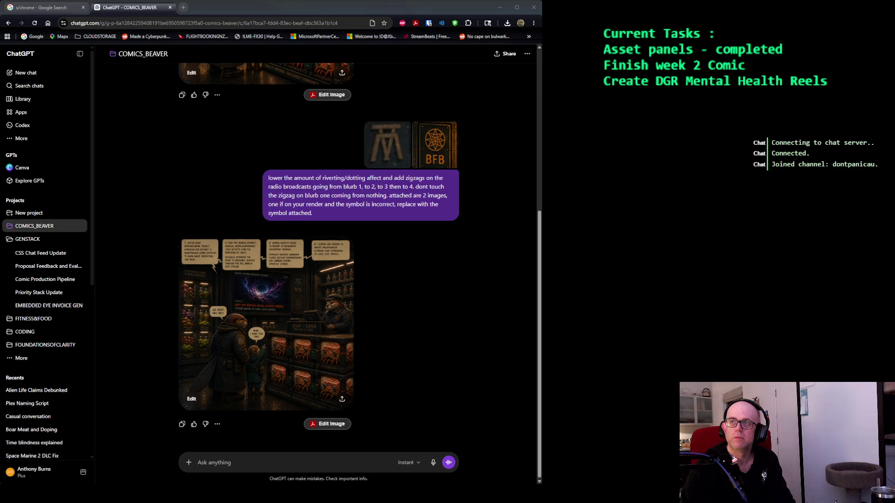
key("alt+Tab")
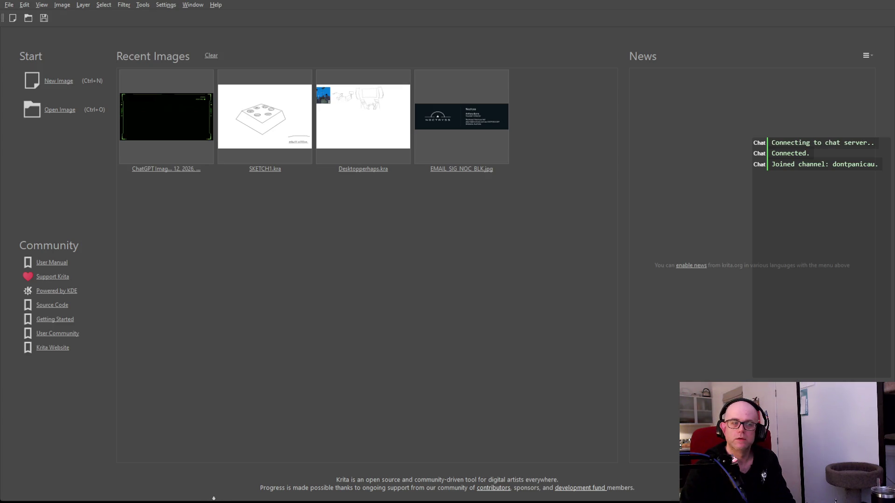
left_click_drag(213, 497, 213, 502)
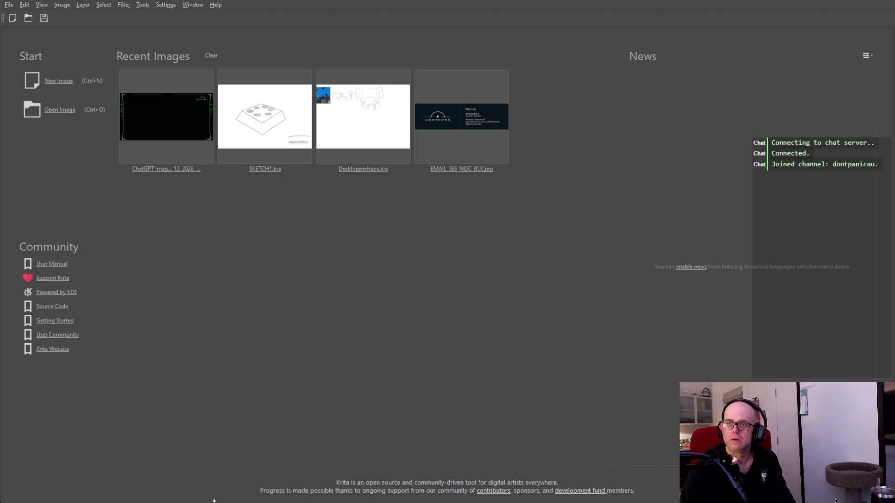
left_click_drag(213, 502, 213, 501)
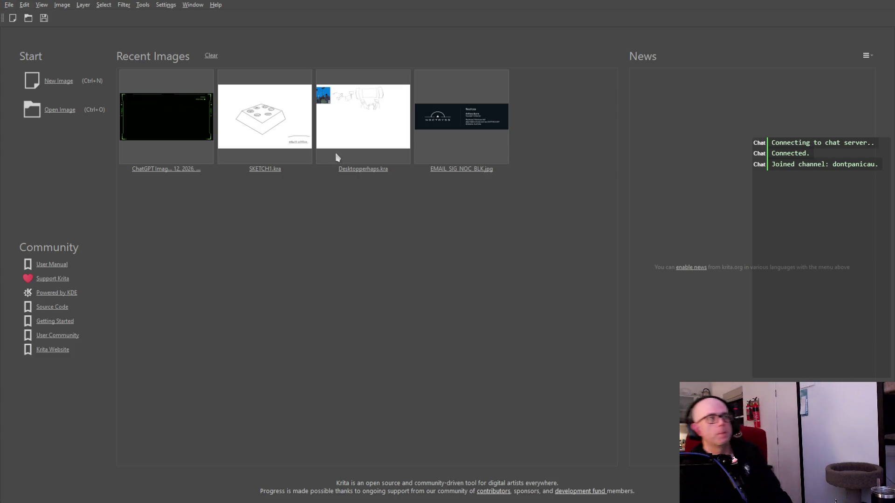
key("ctrl+n")
key("Return")
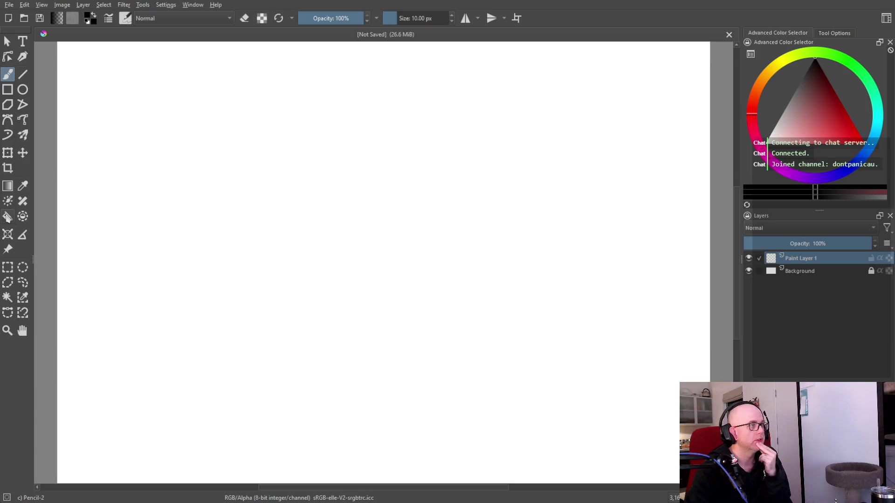
Select the Fill tool in the toolbox.
left_click(7, 217)
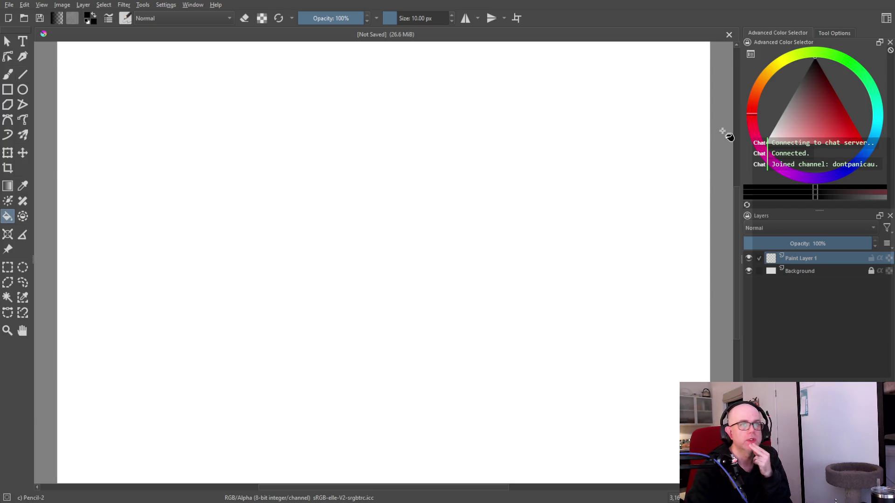
Pick a light yellow-green painting colour from the right-click pop-up palette's colour wheel and triangle.
right_click(242, 188)
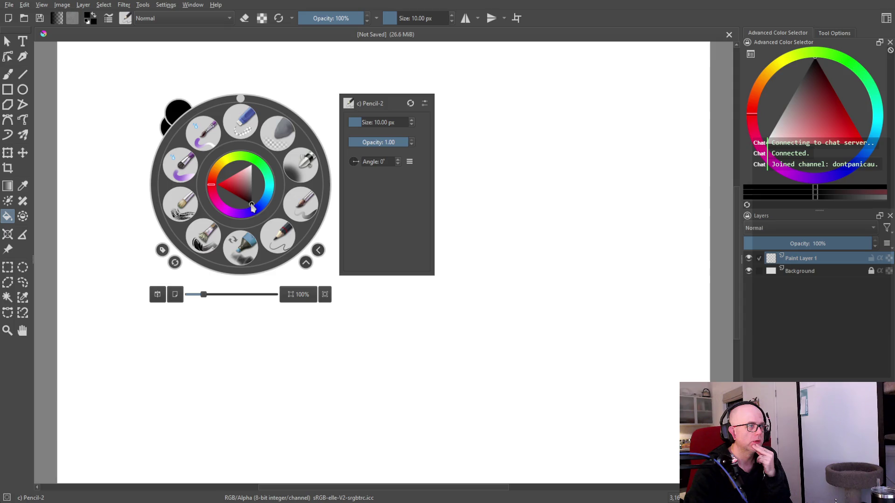
left_click(266, 187)
left_click_drag(269, 182, 273, 168)
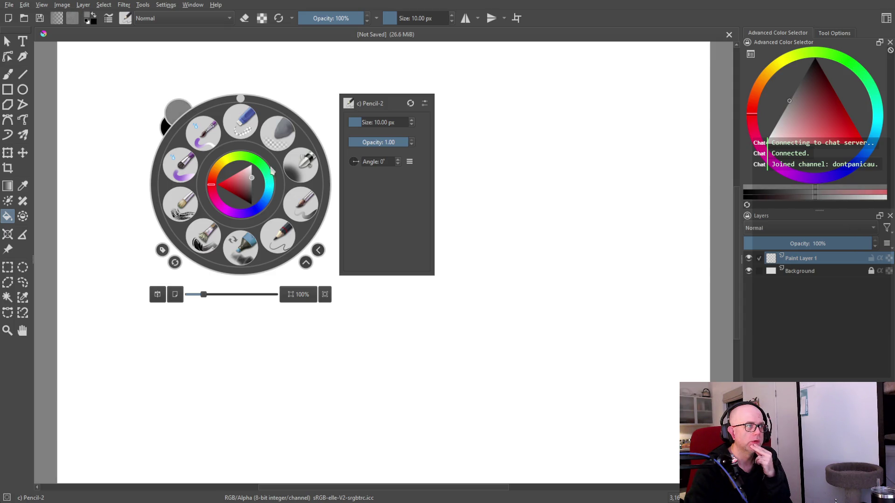
left_click(238, 180)
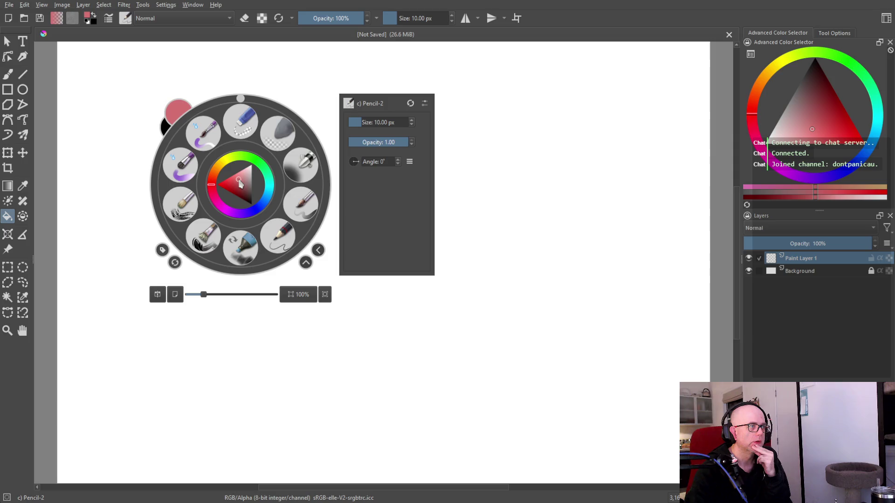
left_click(237, 162)
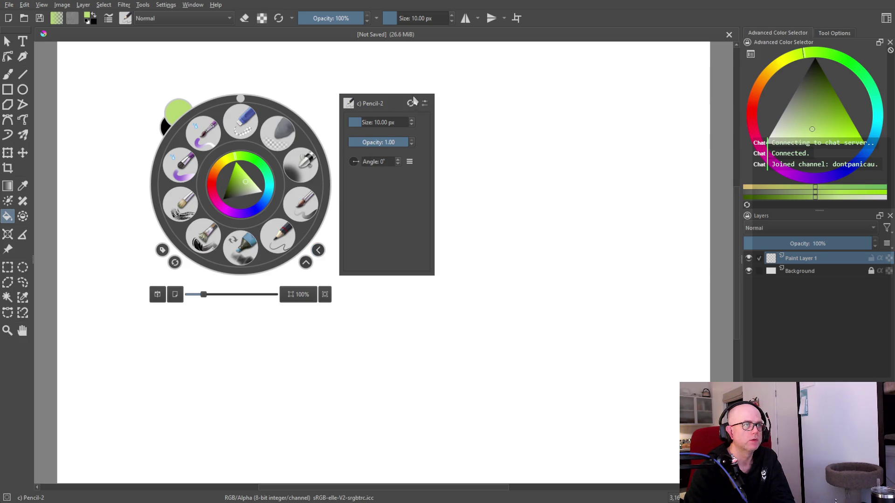
left_click(248, 186)
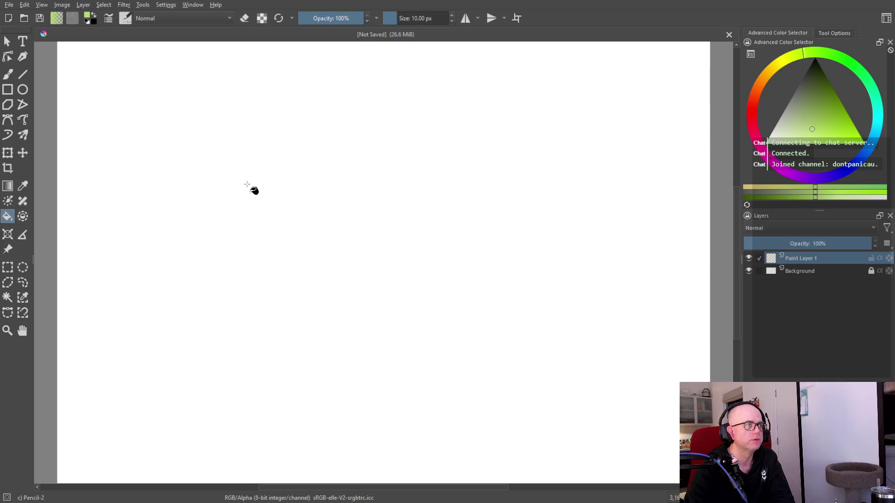
Flood-fill the canvas with light green, then lighten the colour and refill it near-white green.
right_click(280, 132)
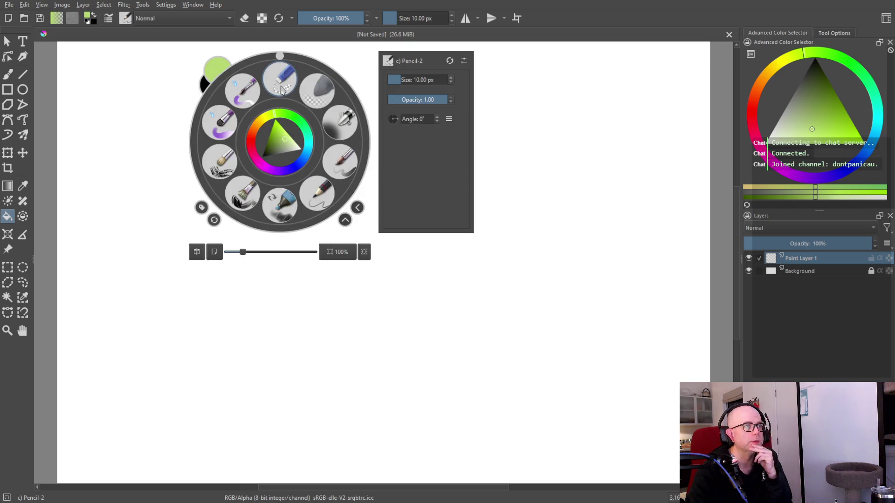
left_click(324, 188)
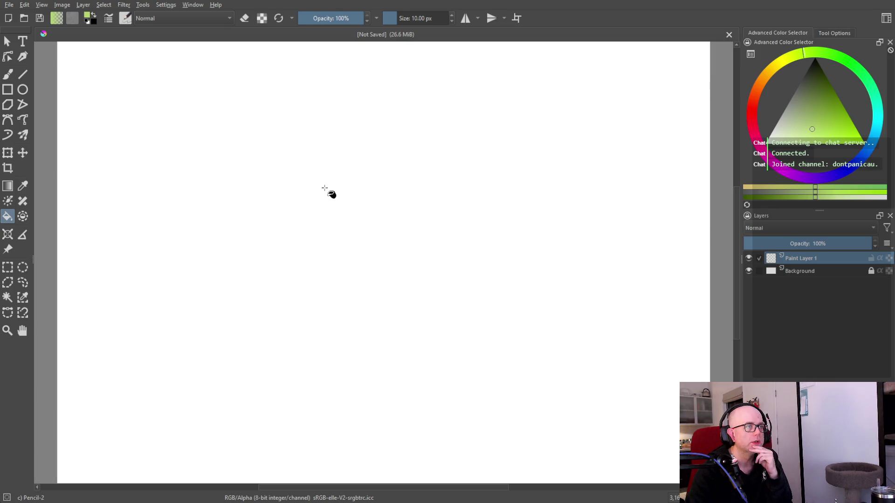
left_click(219, 113)
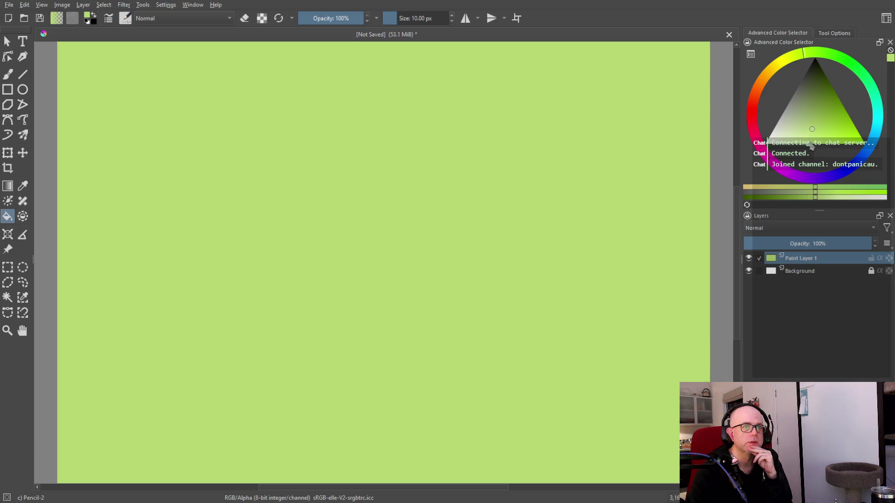
left_click_drag(811, 146, 791, 144)
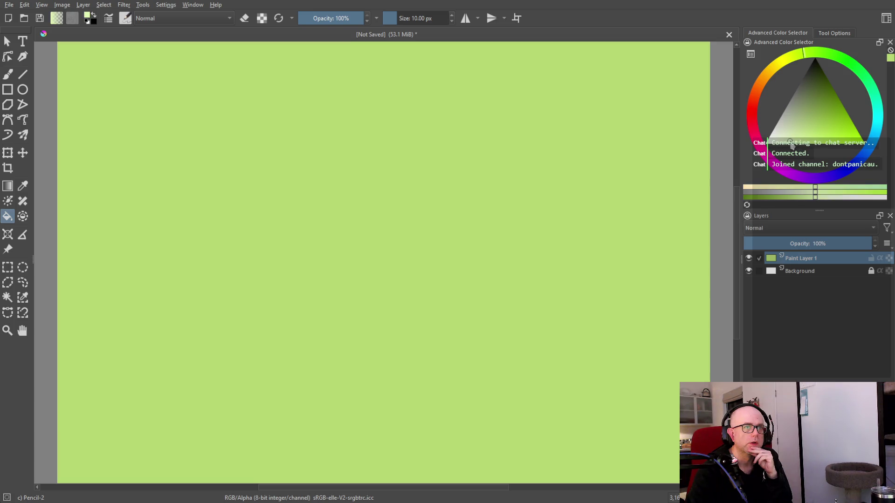
left_click(298, 99)
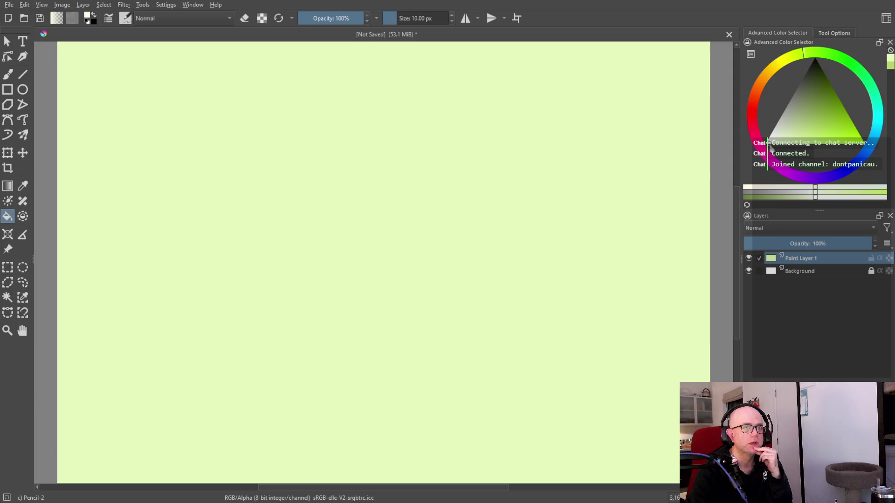
left_click(235, 122)
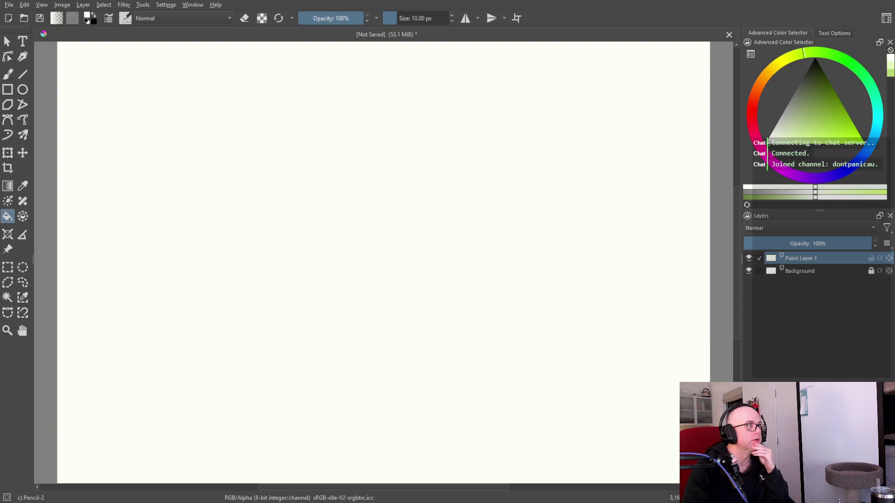
With black as the colour, zoom out and draw a thin rectangle in the page's upper-left area.
key("v")
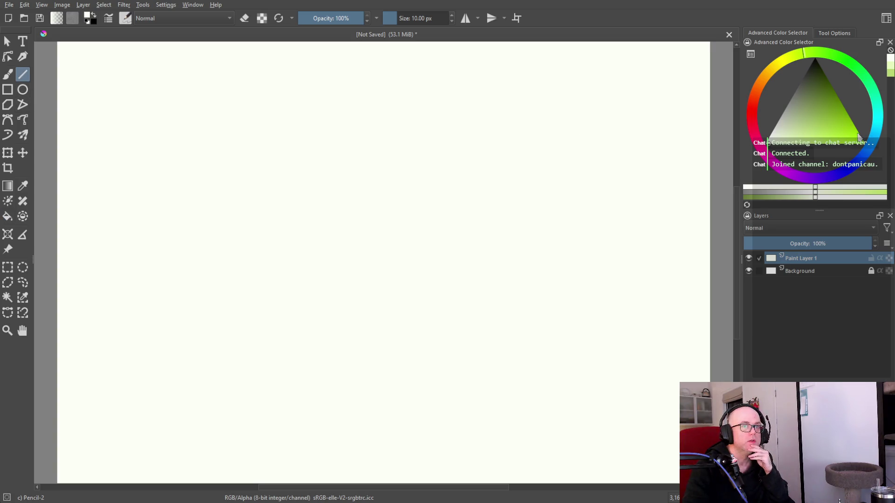
key("d")
key("minus")
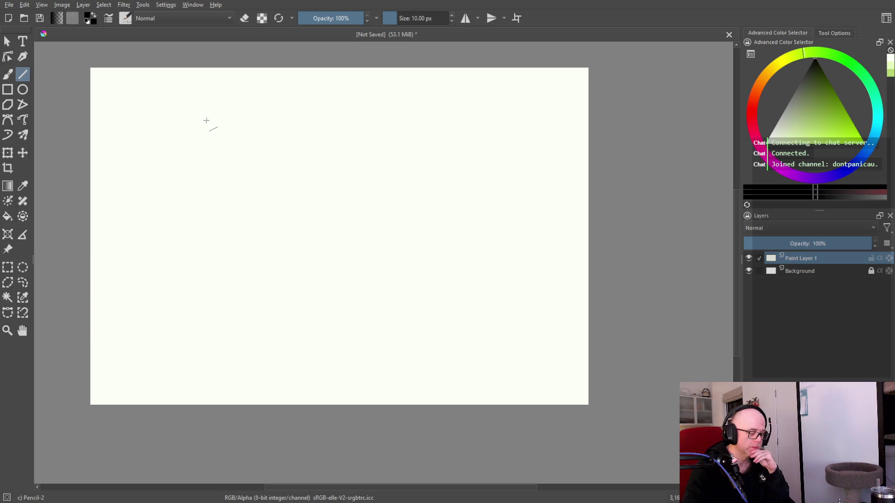
left_click(8, 89)
mouse_move(158, 120)
left_mouse_down()
mouse_move(366, 231)
mouse_move(403, 235)
left_mouse_up()
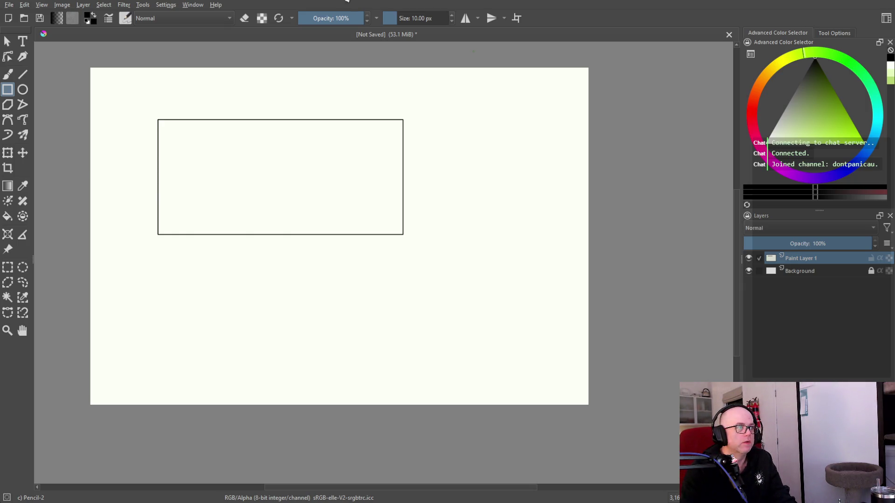
Undo the first rectangle and draw a large wall frame in its place.
key("ctrl+z")
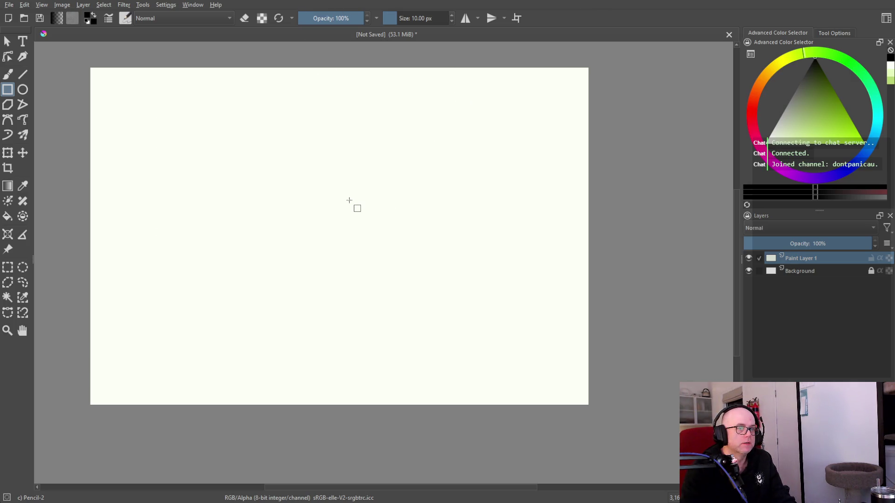
mouse_move(160, 114)
left_mouse_down()
mouse_move(499, 303)
mouse_move(481, 284)
mouse_move(531, 292)
mouse_move(523, 299)
left_mouse_up()
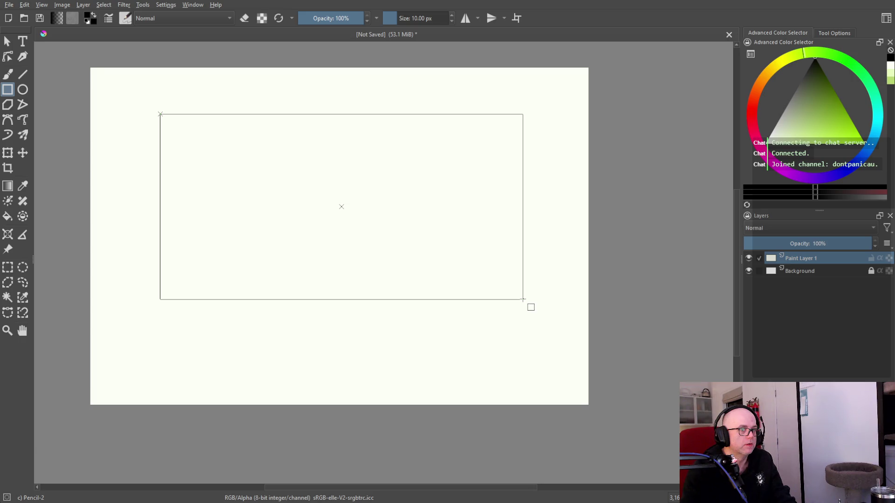
left_click_drag(522, 300, 523, 304)
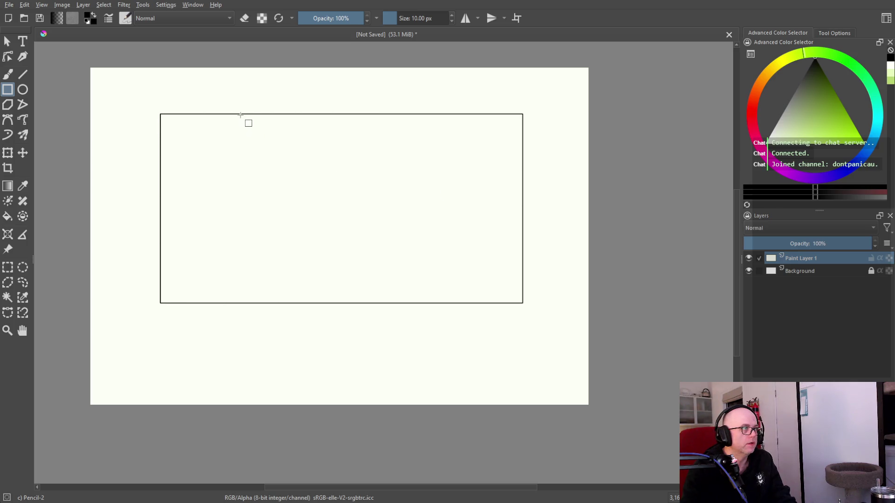
Add two narrow vertical strips inside the frame and a small box at its bottom-right corner.
left_click_drag(257, 114, 263, 303)
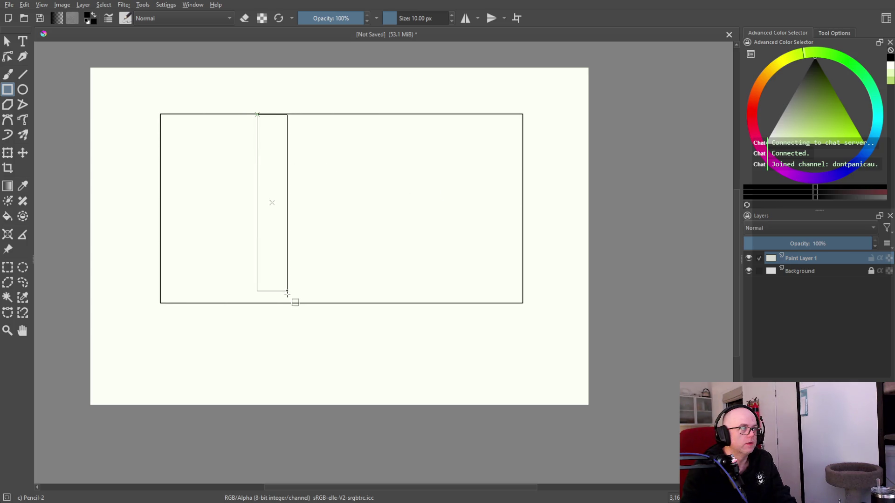
left_click_drag(400, 114, 407, 304)
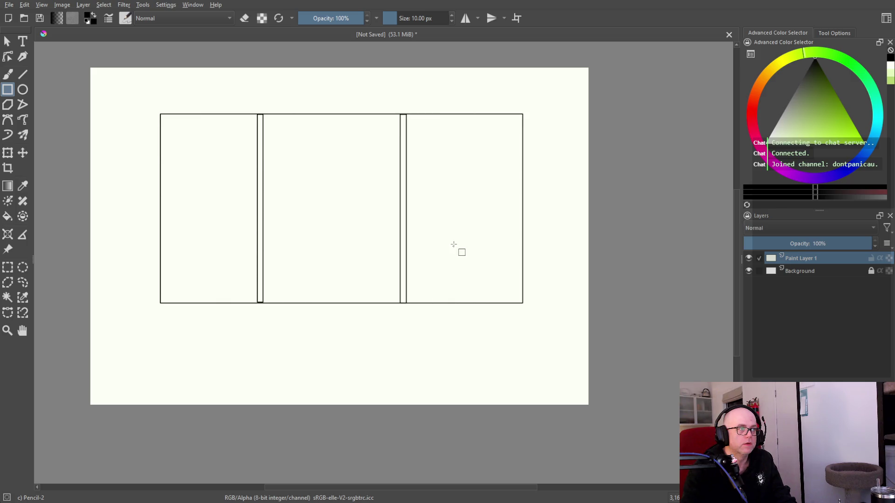
left_click_drag(439, 259, 523, 302)
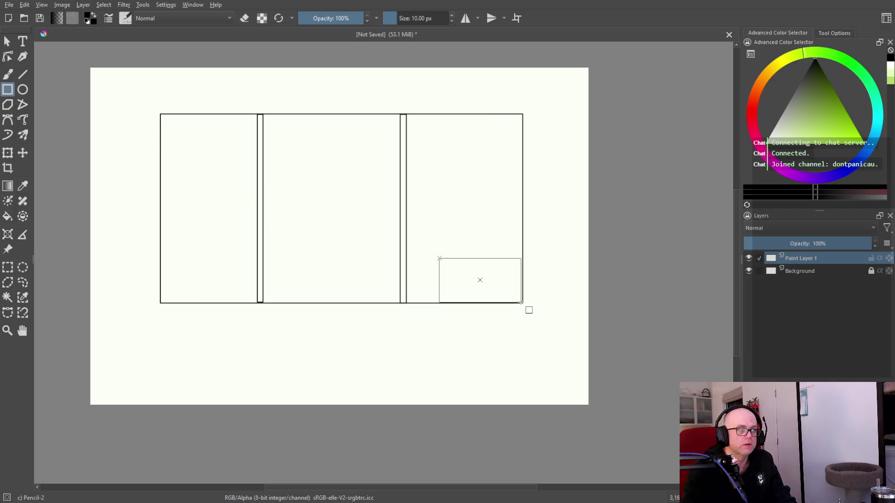
left_click_drag(523, 302, 521, 301)
Draw slanted depth lines, an extended right edge and an inner top edge on the small corner box.
left_click(23, 74)
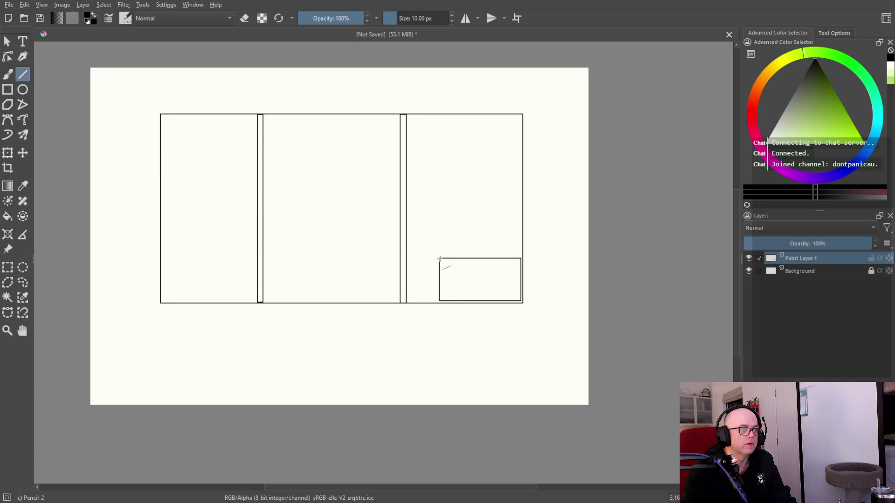
mouse_move(450, 277)
left_mouse_down()
mouse_move(451, 316)
mouse_move(547, 320)
mouse_move(525, 317)
mouse_move(521, 300)
left_mouse_up()
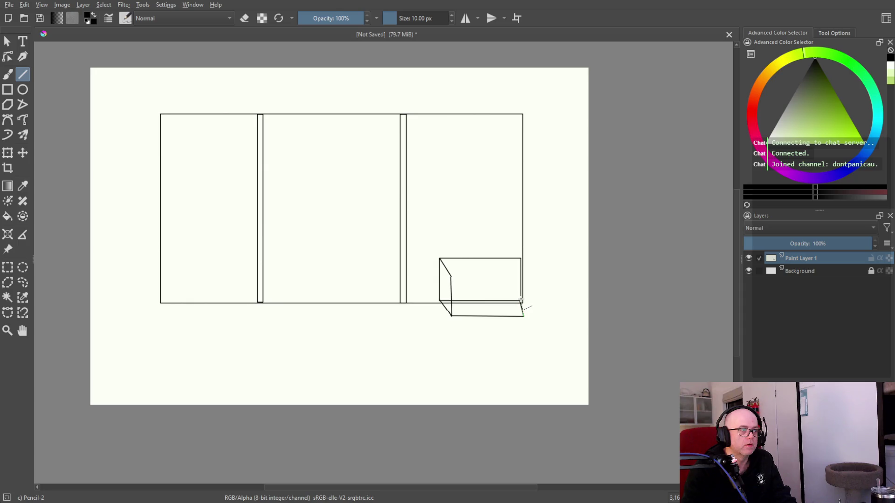
left_click_drag(524, 317, 523, 263)
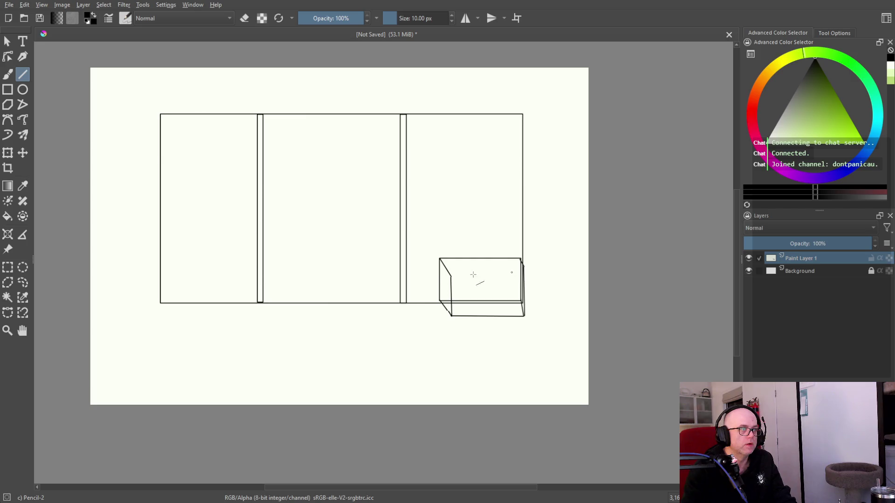
left_click_drag(451, 275, 522, 274)
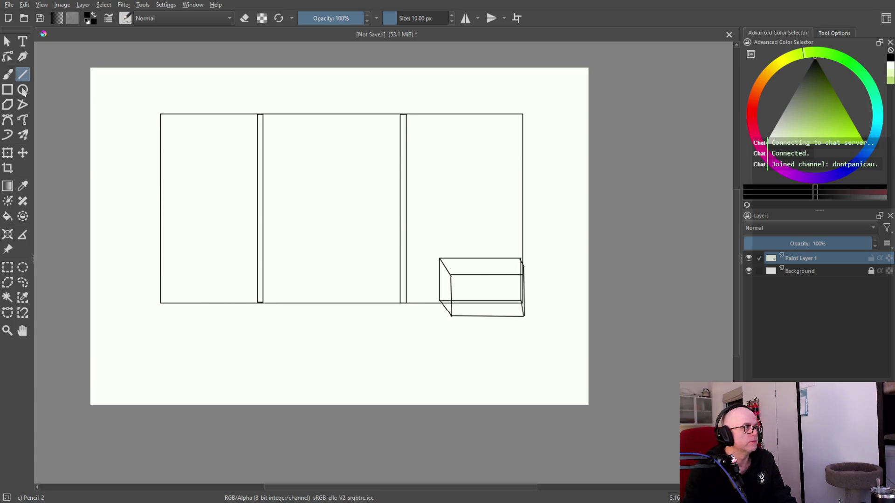
left_click(7, 89)
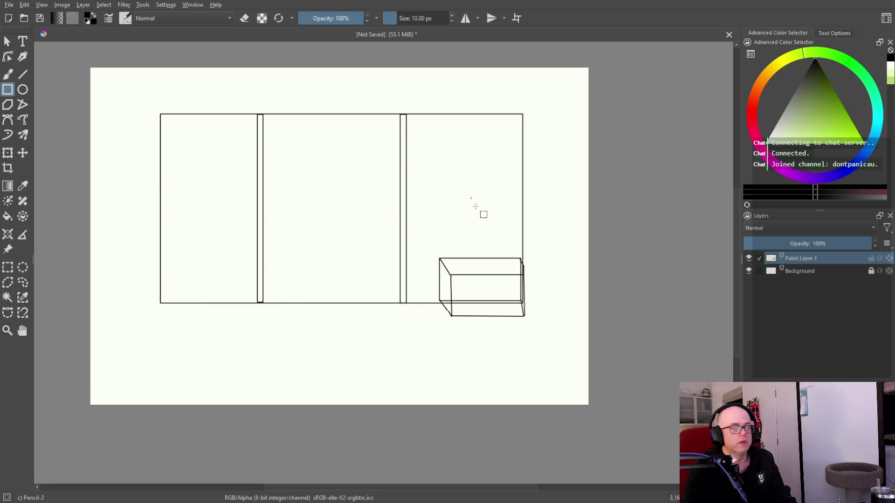
Draw four small rectangles in two rows of two resting on the cabinet.
left_click_drag(448, 224, 480, 263)
left_click_drag(488, 227, 517, 266)
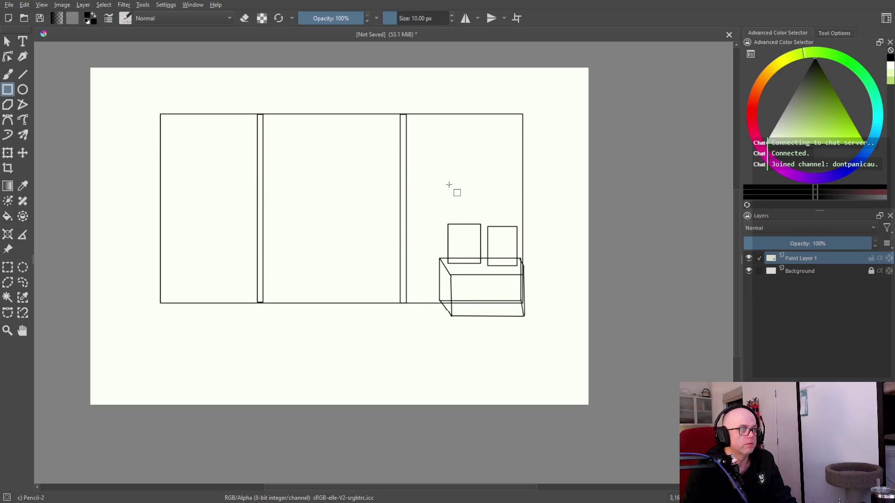
left_click_drag(448, 184, 479, 221)
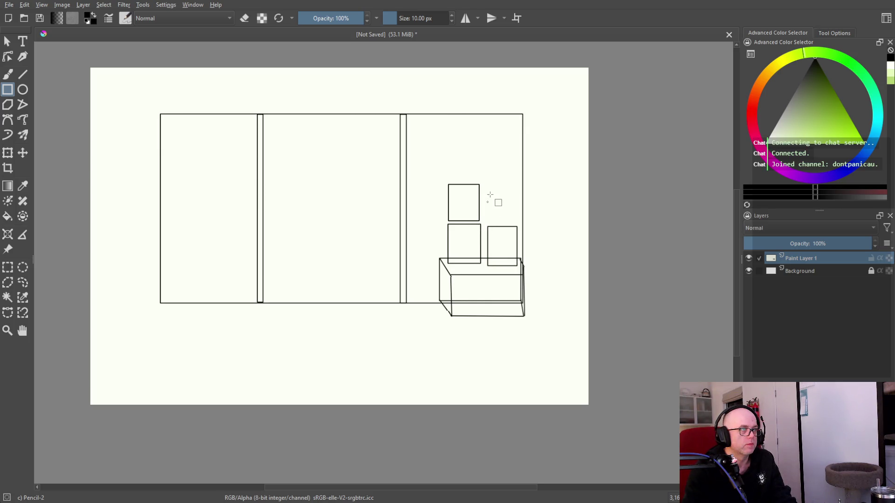
left_click_drag(485, 185, 513, 222)
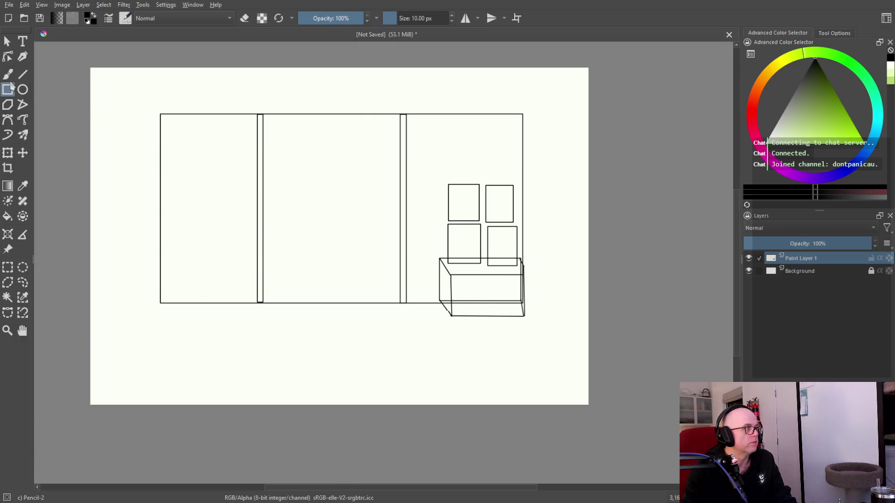
left_click(22, 74)
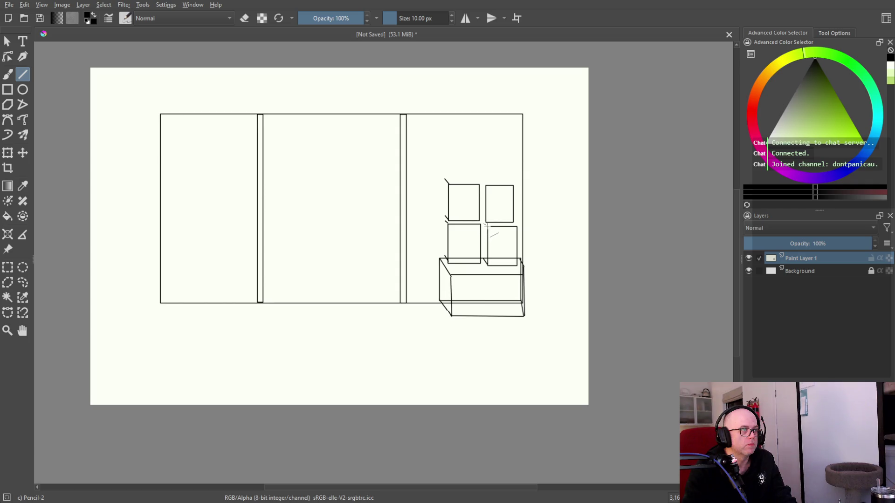
Add depth edges down the boxes' sides and short top strokes so the four boxes read as cubes.
left_click_drag(482, 181, 486, 185)
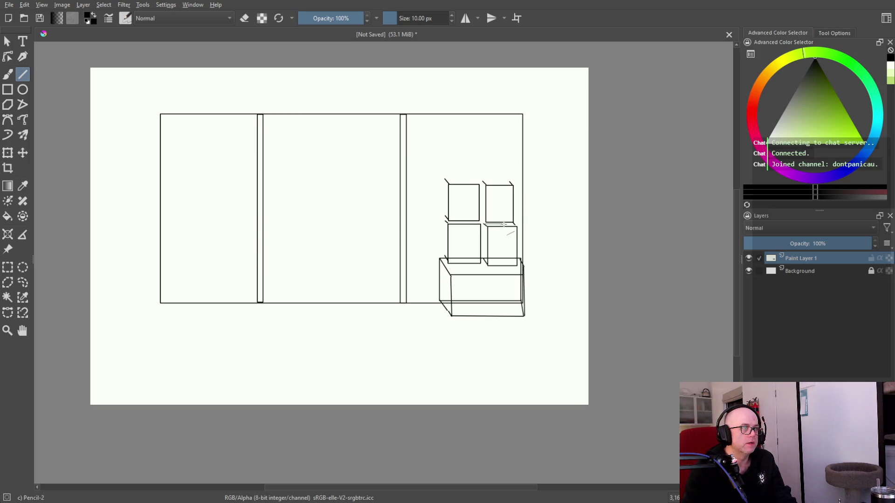
left_click_drag(483, 224, 513, 224)
key("ctrl+z")
key("ctrl+shift+z")
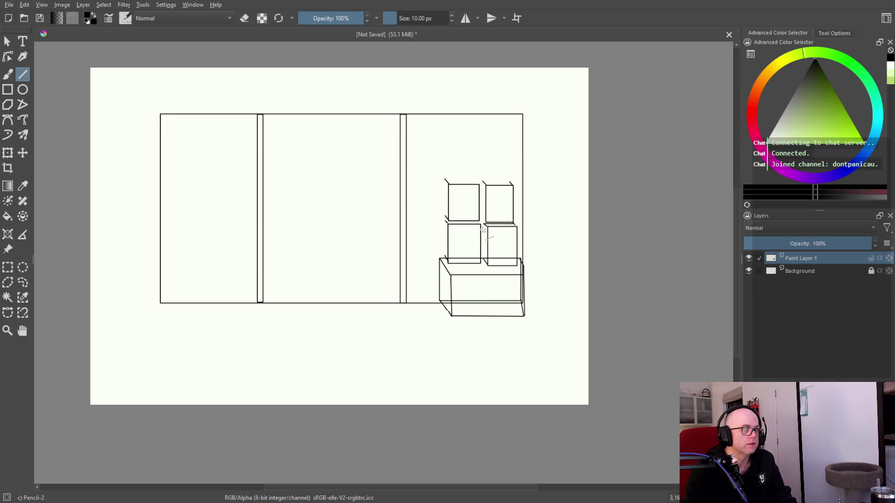
left_click_drag(483, 224, 482, 255)
left_click_drag(446, 222, 445, 259)
left_click_drag(443, 213, 443, 219)
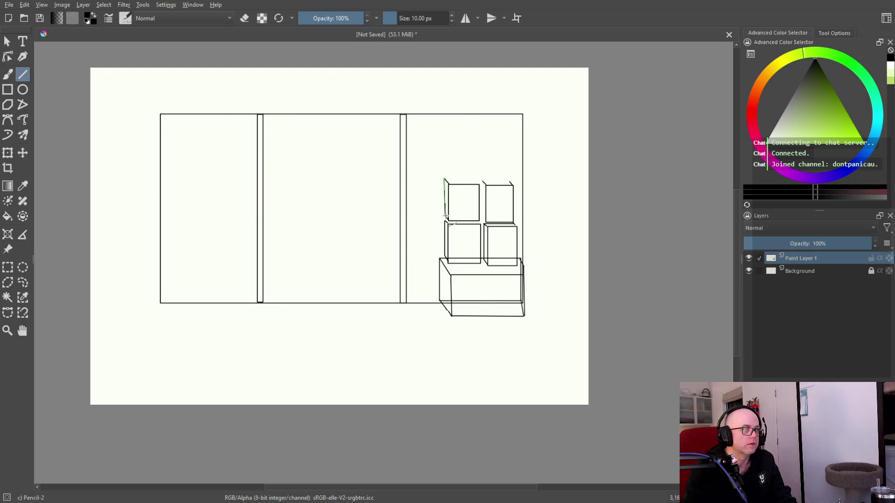
mouse_move(460, 186)
left_mouse_down()
mouse_move(447, 179)
mouse_move(476, 179)
left_mouse_up()
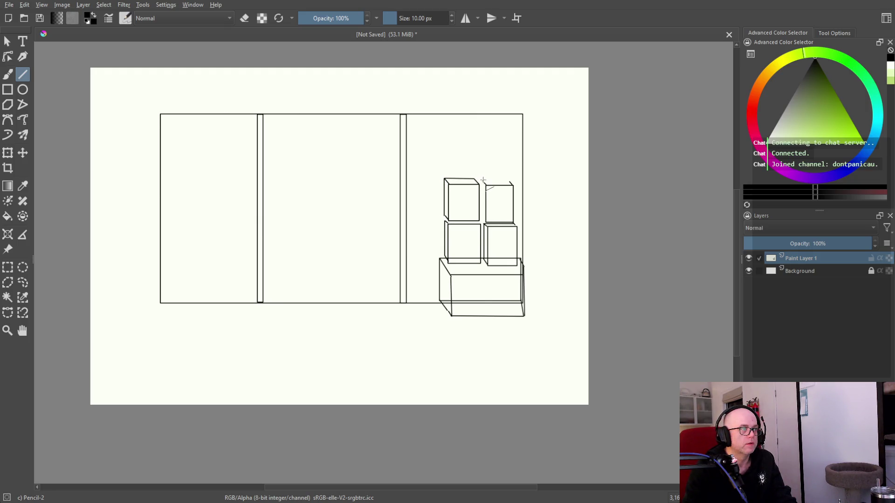
mouse_move(482, 180)
left_mouse_down()
mouse_move(510, 182)
mouse_move(483, 221)
left_mouse_up()
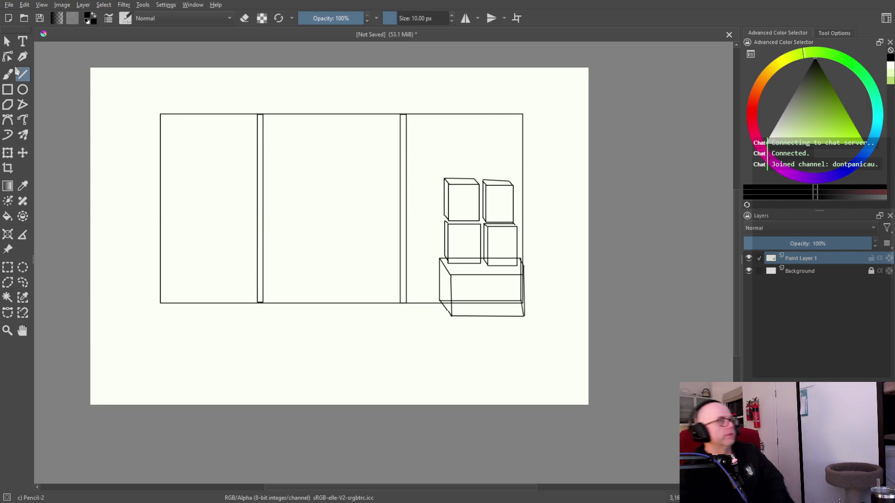
Scribble freehand C marks in the stacked boxes and draw a ceiling line from the wall's top-left corner.
key("b")
left_click_drag(464, 197, 466, 209)
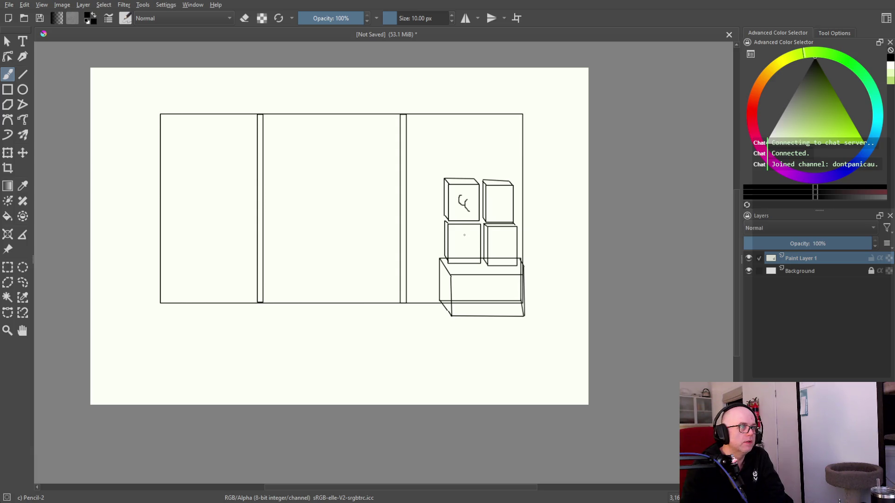
left_click_drag(498, 236, 502, 250)
left_click_drag(493, 197, 496, 207)
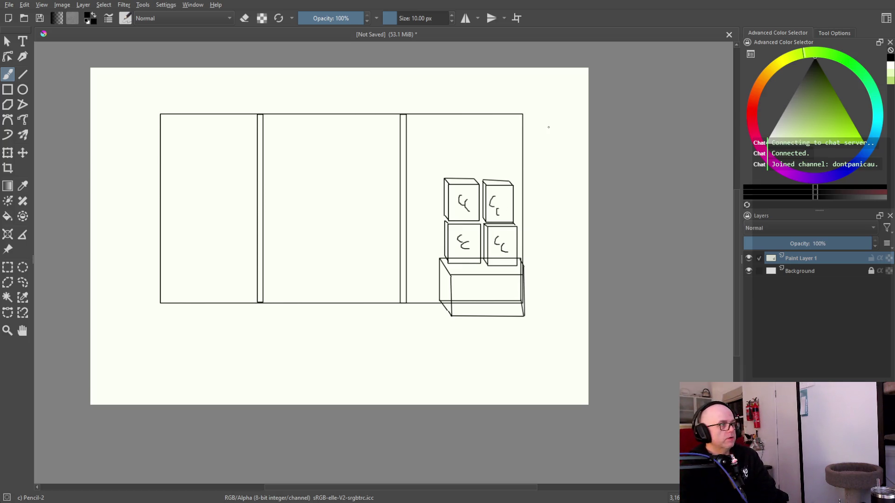
left_click(23, 73)
left_click_drag(159, 114, 91, 94)
Draw the bottom-left floor line and the right-corner ceiling and floor lines out to the page edges.
left_click_drag(161, 304, 94, 405)
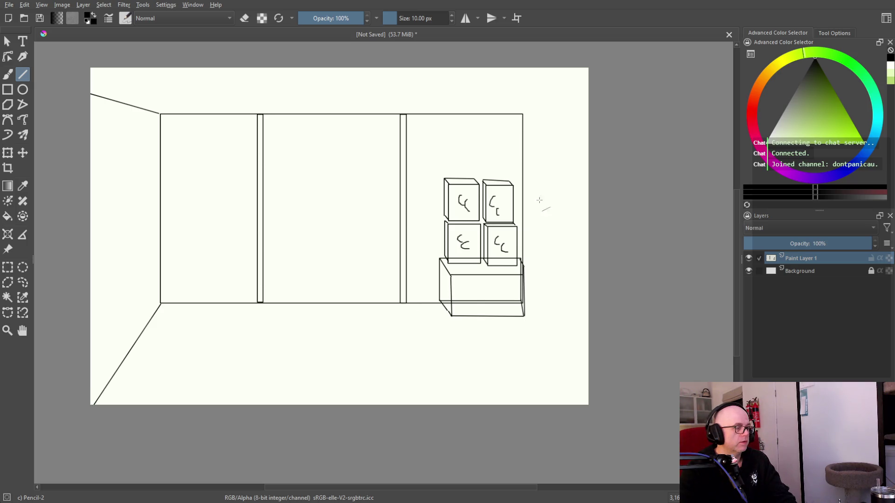
left_click_drag(522, 113, 588, 99)
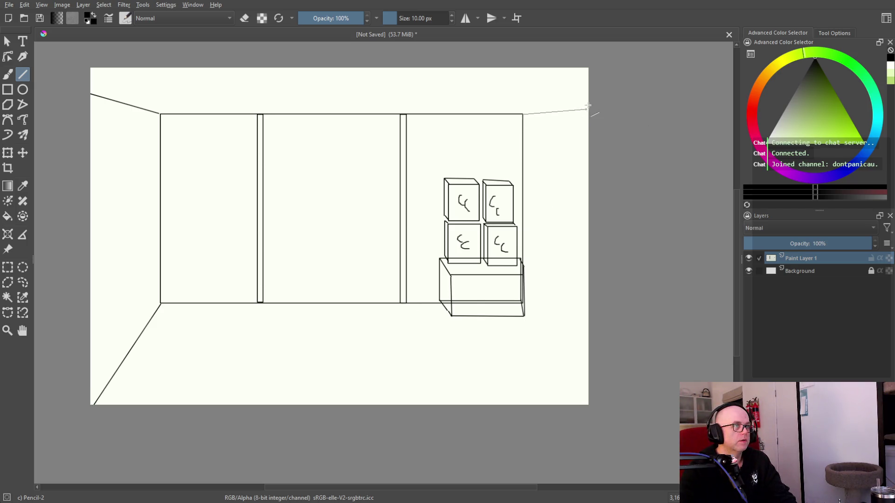
left_click_drag(523, 304, 588, 399)
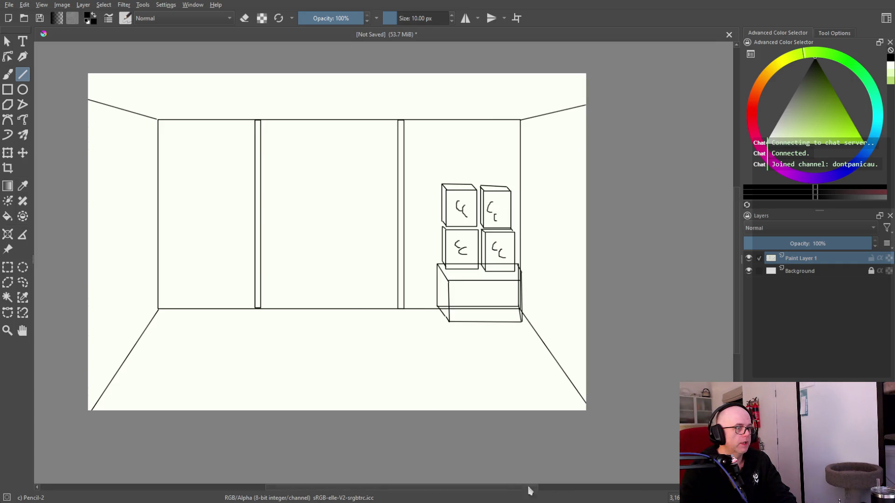
left_click_drag(530, 490, 502, 492)
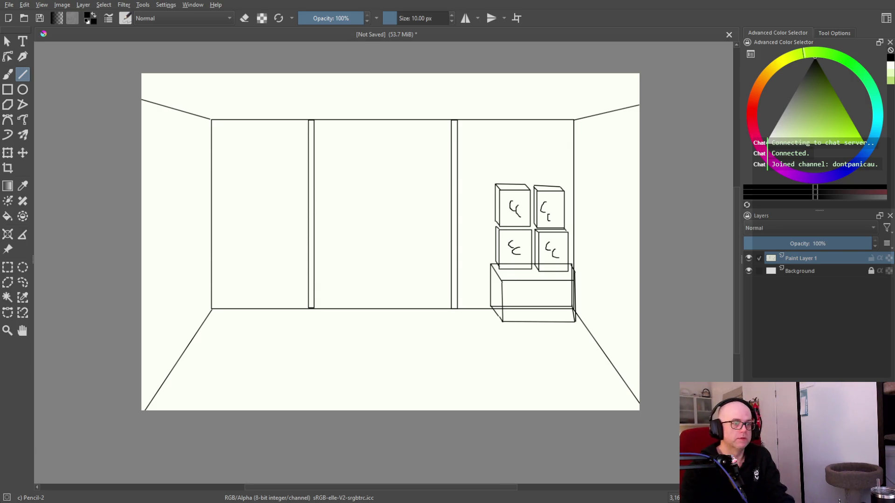
key("plus")
key("minus")
key("minus")
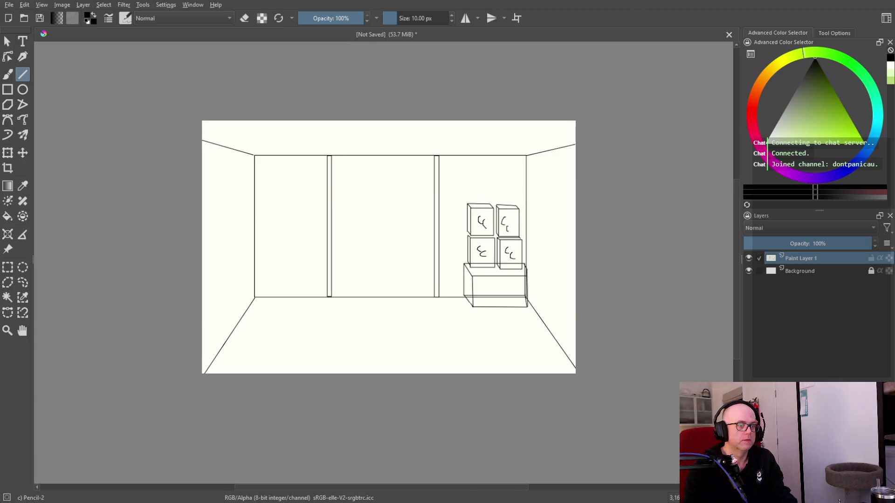
key("plus")
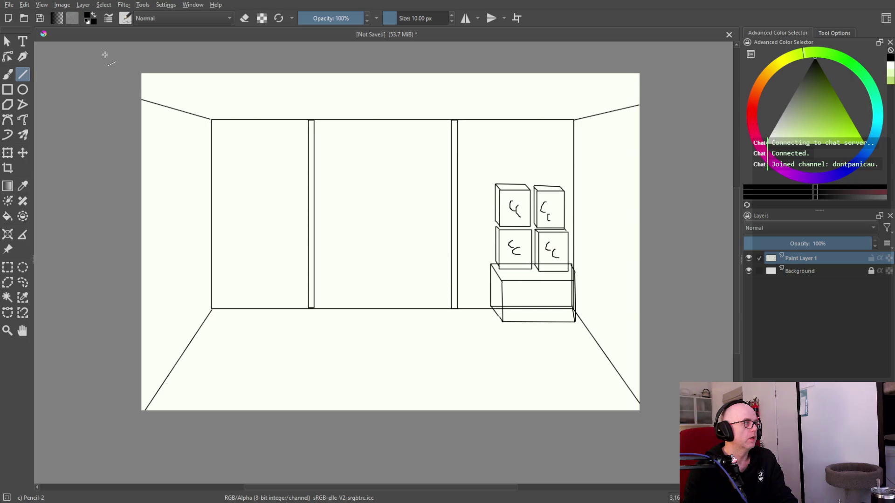
Draw ellipses over the back wall's top-left corner and left pillar, plus two on the right wall.
left_click(26, 91)
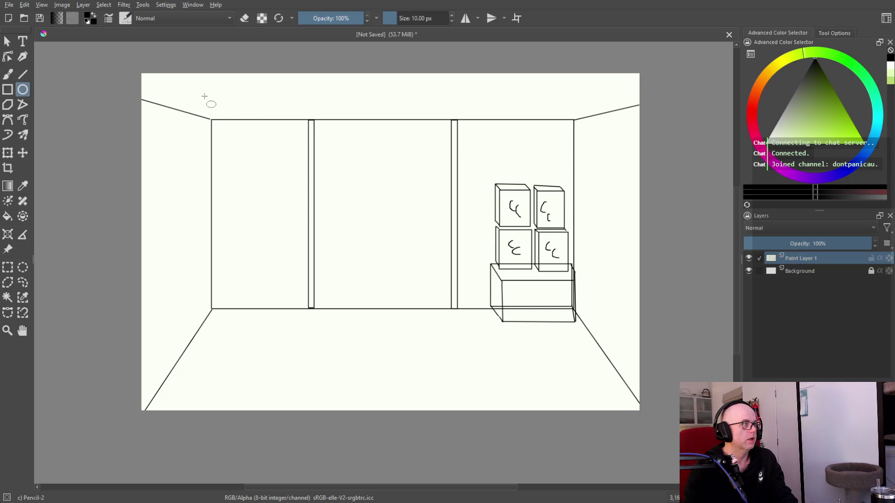
left_click_drag(172, 87, 256, 146)
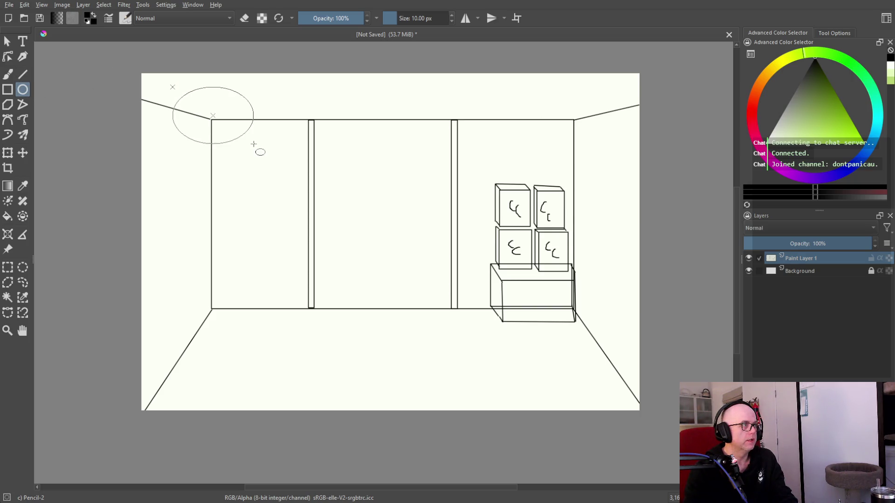
left_click_drag(284, 113, 368, 171)
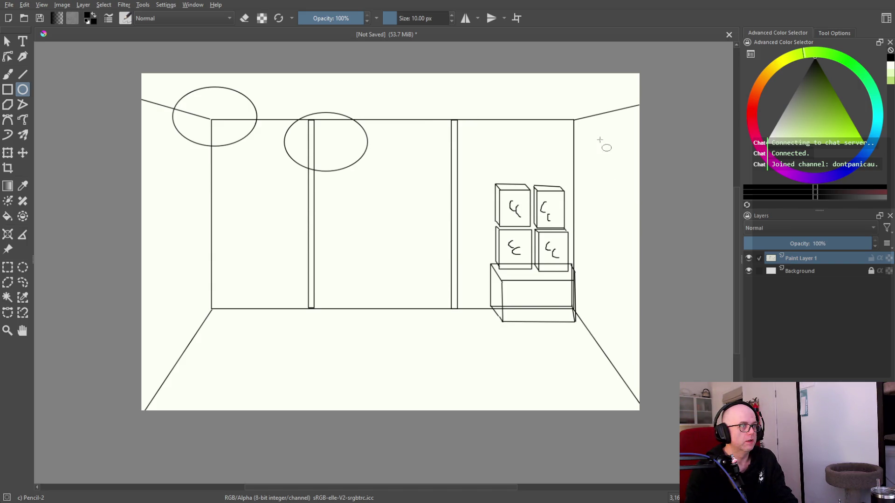
left_click_drag(572, 140, 620, 168)
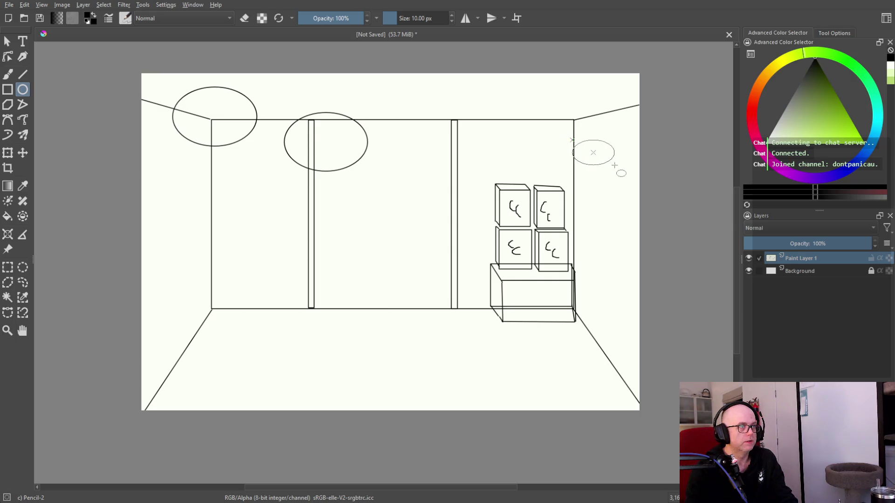
left_click_drag(600, 206, 637, 234)
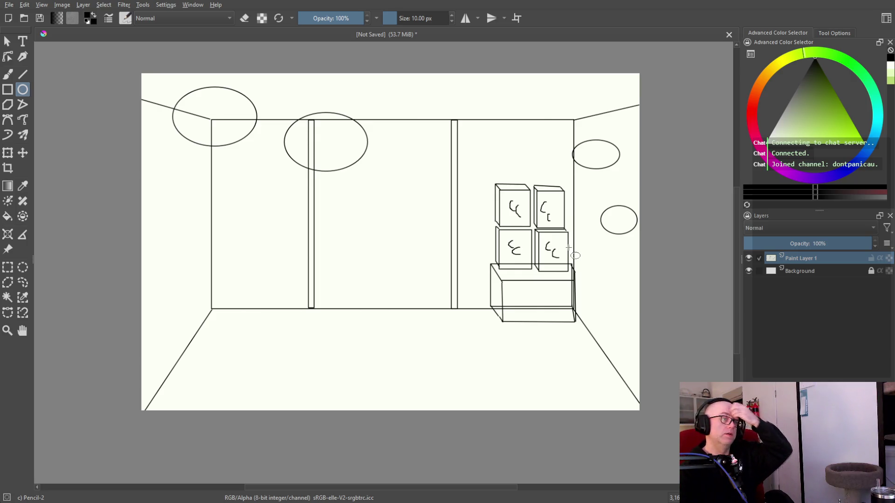
key("b")
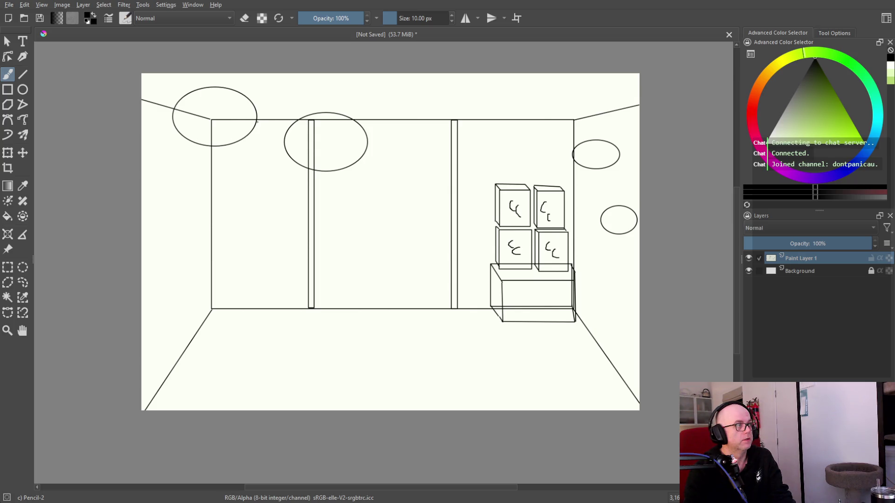
Draw zig-zag and curved connectors, write M1 and S1 on the right bubbles, and undo the messy top-left label.
left_click_drag(272, 125, 286, 144)
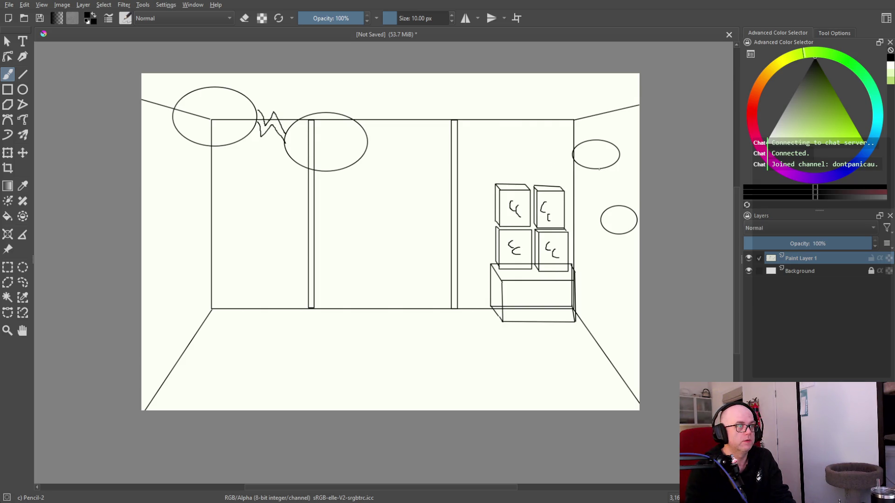
left_click_drag(605, 168, 622, 205)
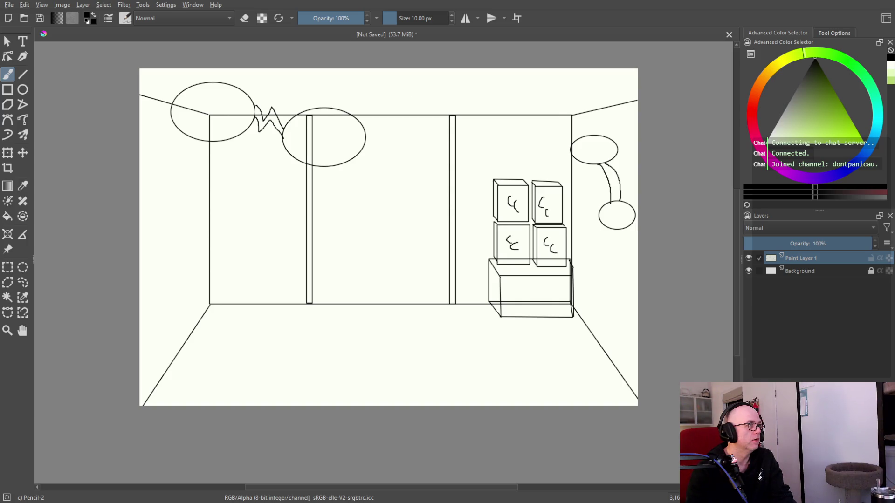
left_click_drag(582, 148, 591, 147)
left_click_drag(596, 142, 601, 147)
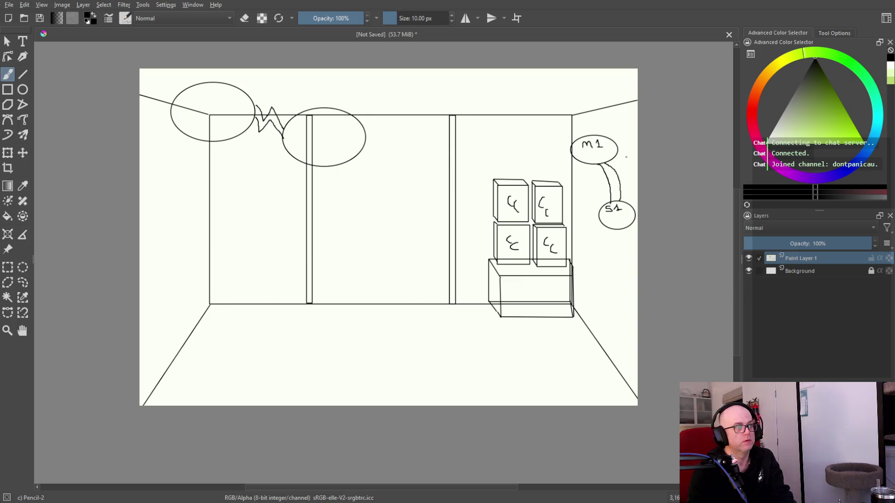
left_click_drag(198, 89, 212, 96)
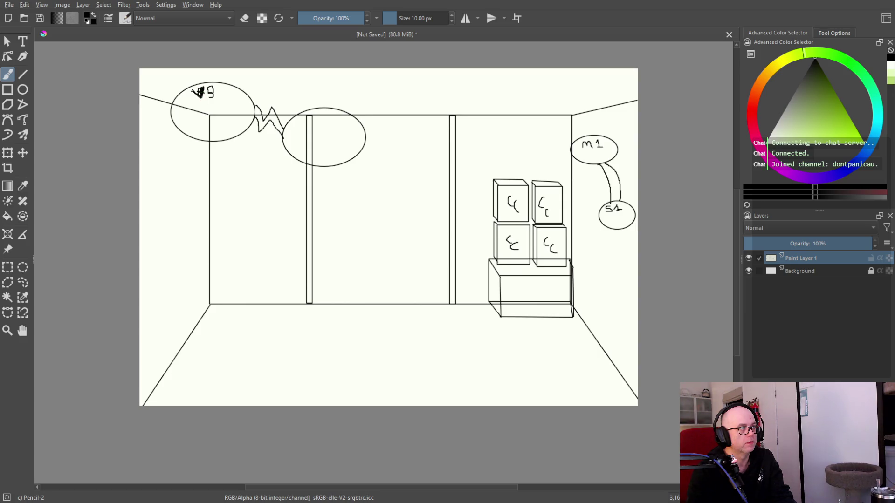
key("ctrl+z")
key("ctrl+z")
key("ctrl+z")
key("ctrl+z")
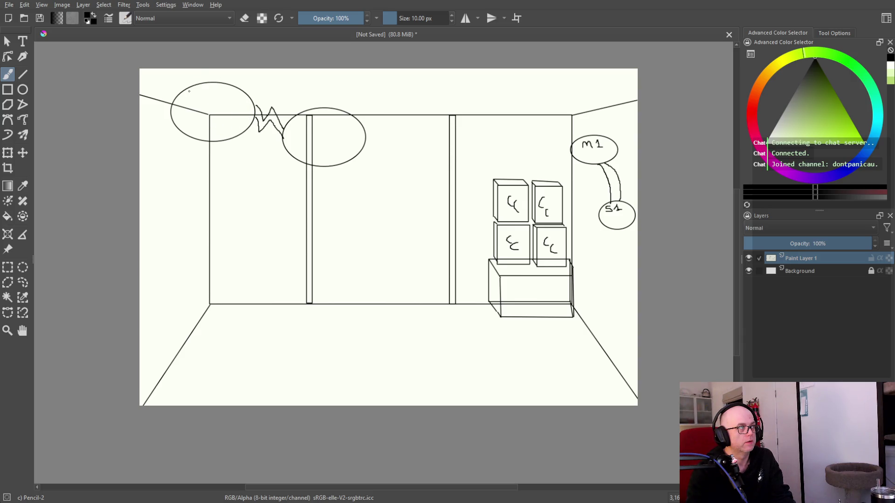
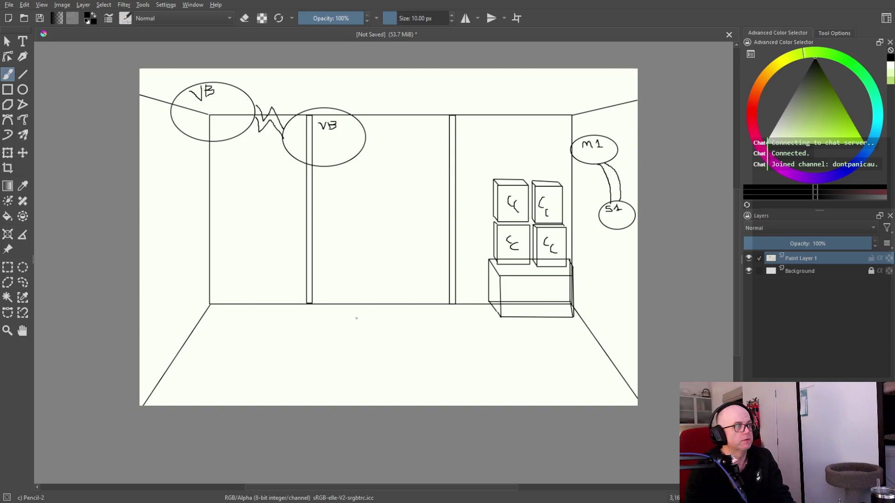
Draw the smiling foreground figure with body, raised arms and hands at bottom centre.
left_click_drag(367, 313, 378, 317)
mouse_move(365, 346)
left_mouse_down()
mouse_move(328, 370)
mouse_move(330, 404)
left_mouse_up()
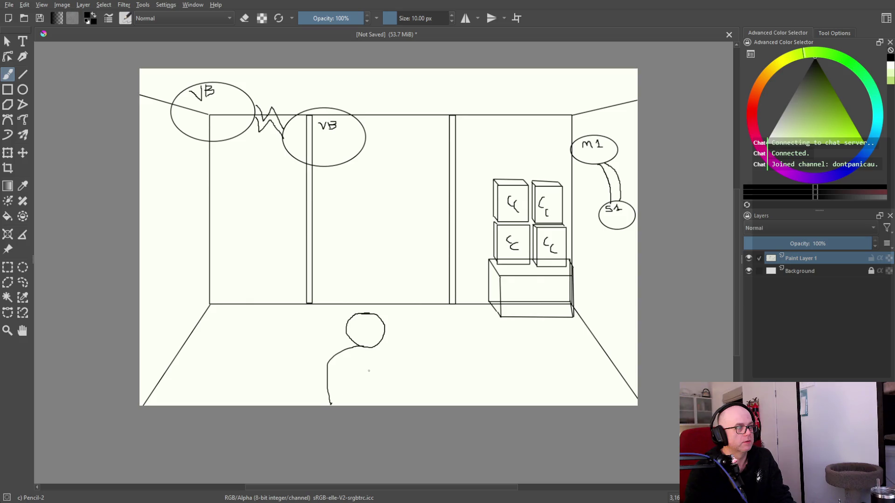
left_click_drag(381, 345, 409, 403)
mouse_move(337, 352)
left_mouse_down()
mouse_move(327, 337)
mouse_move(315, 347)
left_mouse_up()
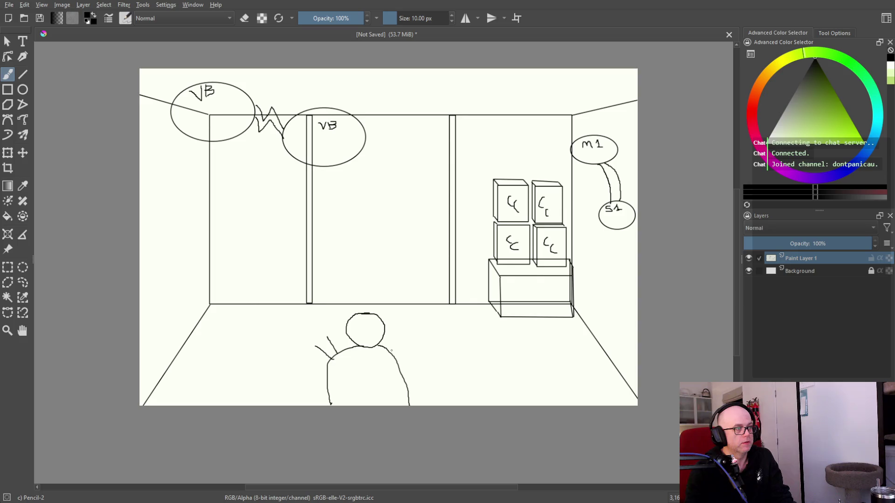
left_click_drag(406, 330, 416, 336)
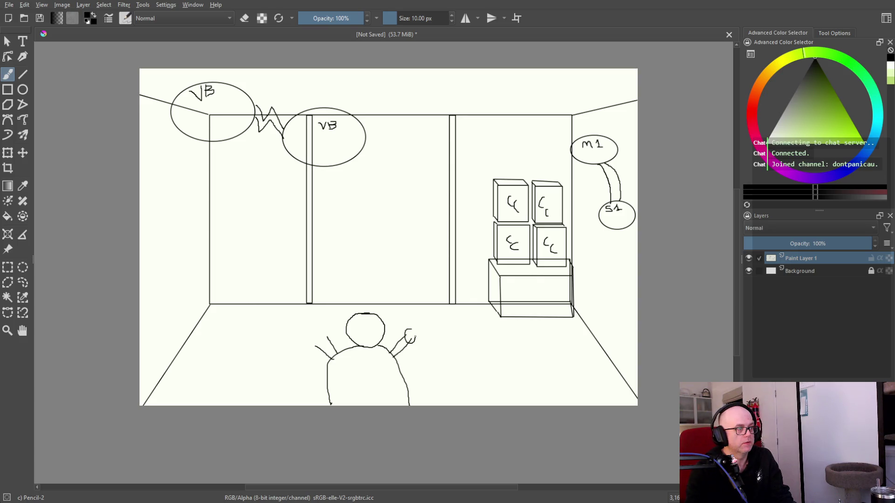
left_click_drag(328, 329, 320, 328)
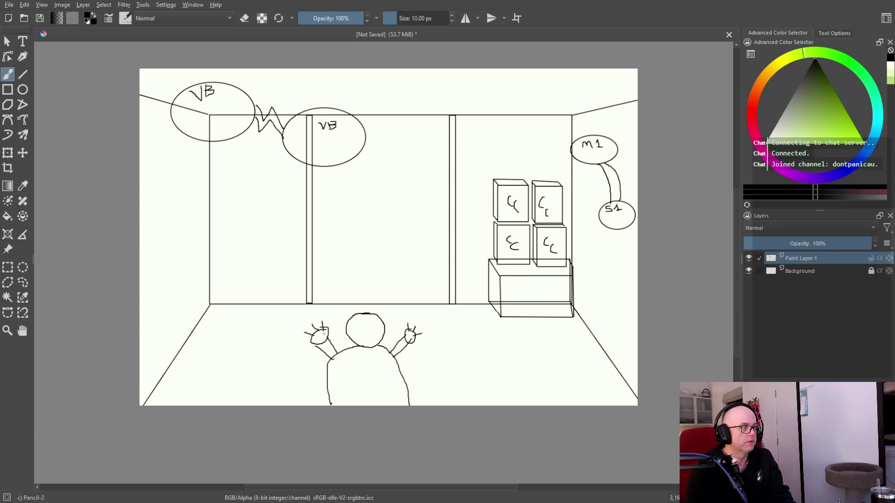
mouse_move(360, 343)
left_mouse_down()
mouse_move(379, 334)
mouse_move(361, 324)
left_mouse_up()
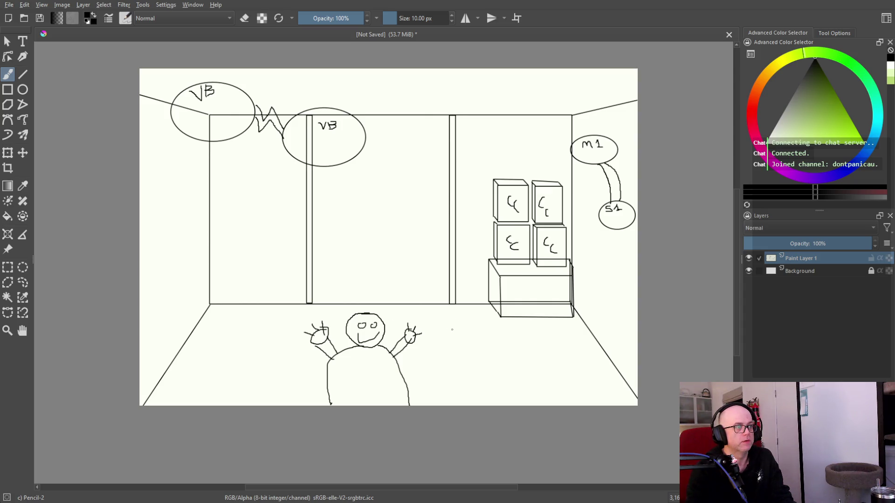
Outline the second figure behind the counter with its head and a thick reaching arm.
left_click_drag(450, 285, 438, 396)
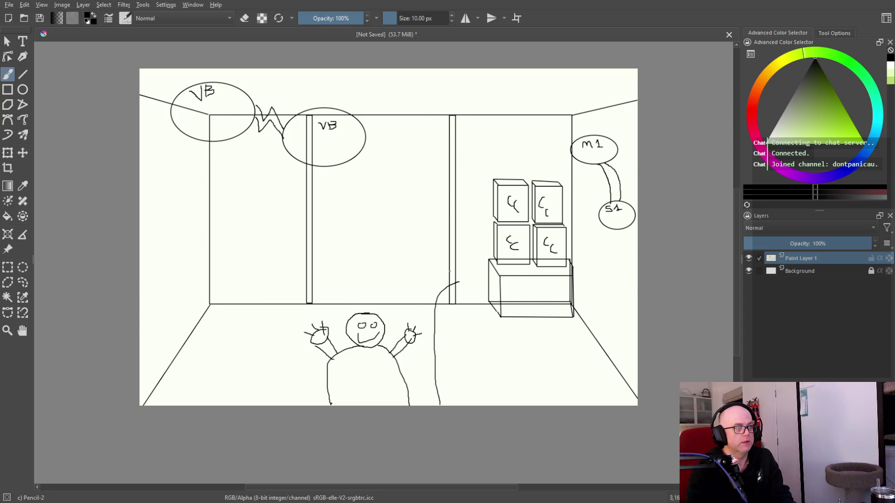
left_click_drag(459, 282, 536, 405)
mouse_move(468, 255)
left_mouse_down()
mouse_move(474, 276)
mouse_move(455, 256)
left_mouse_up()
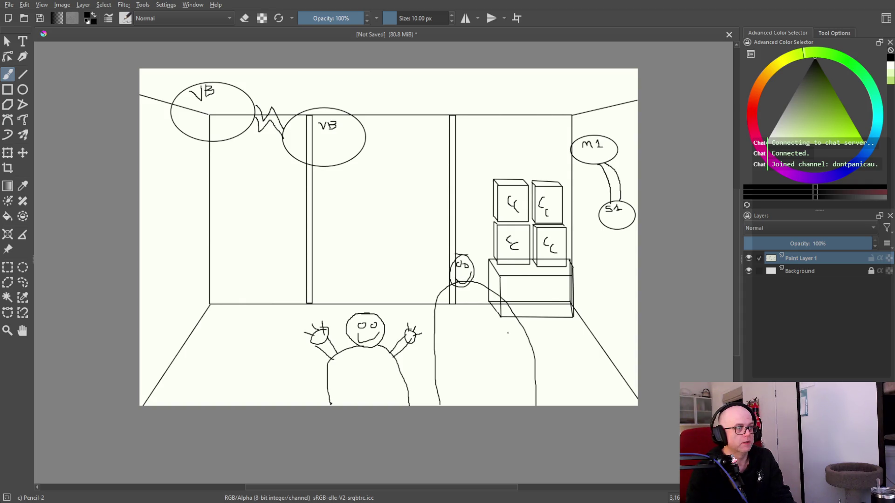
left_click_drag(510, 318, 472, 368)
mouse_move(501, 312)
left_mouse_down()
mouse_move(463, 361)
mouse_move(476, 388)
mouse_move(437, 372)
left_mouse_up()
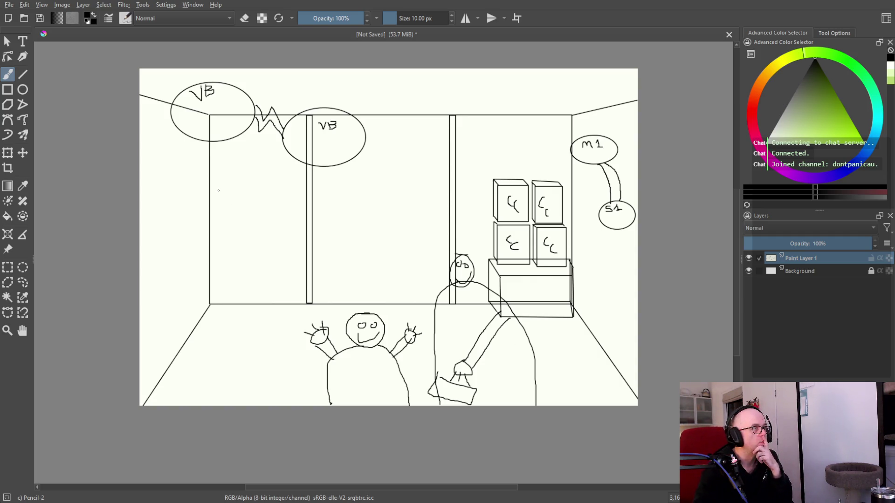
left_click(23, 74)
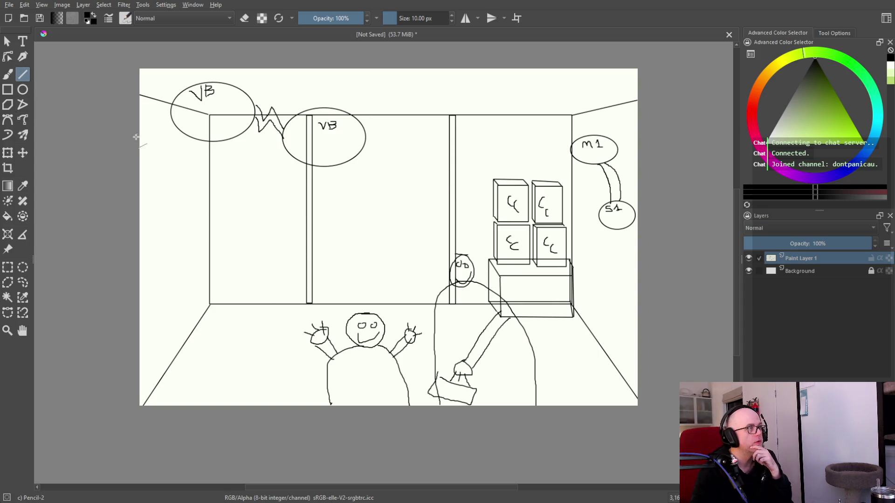
Draw an edge line and two shelf lines on the left wall.
left_click_drag(144, 118, 210, 131)
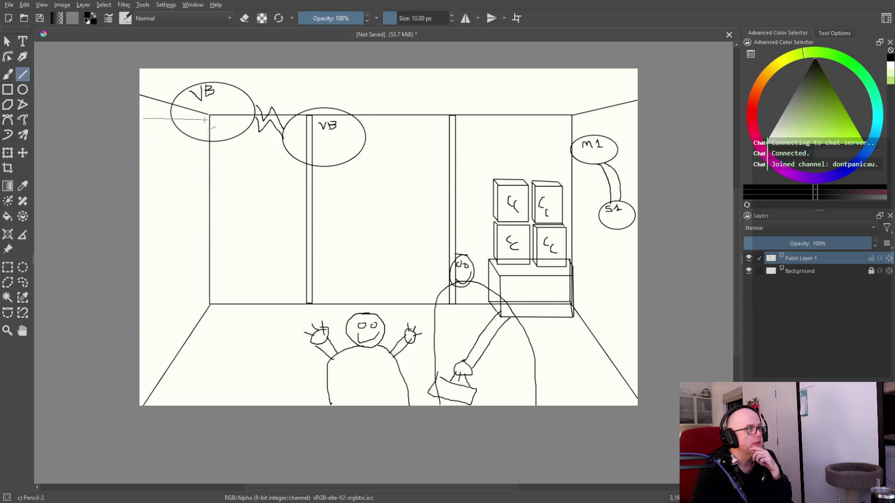
left_click_drag(141, 209, 208, 185)
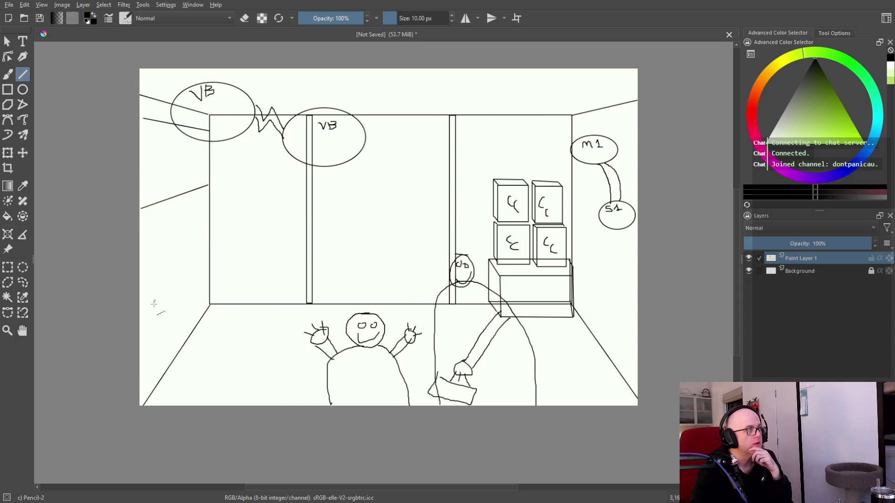
left_click_drag(143, 325, 206, 266)
Add ellipses along both shelves as the cone items' bases and tops.
left_click(22, 90)
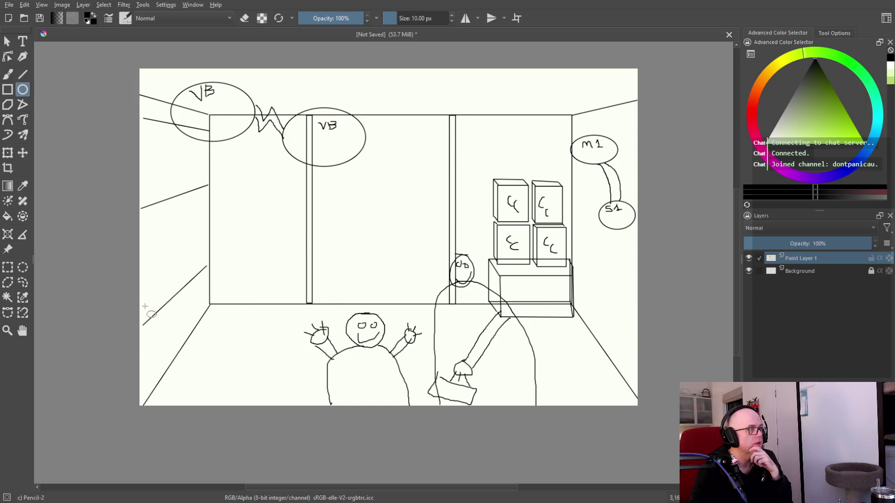
mouse_move(144, 297)
left_mouse_down()
mouse_move(164, 306)
mouse_move(186, 277)
left_mouse_up()
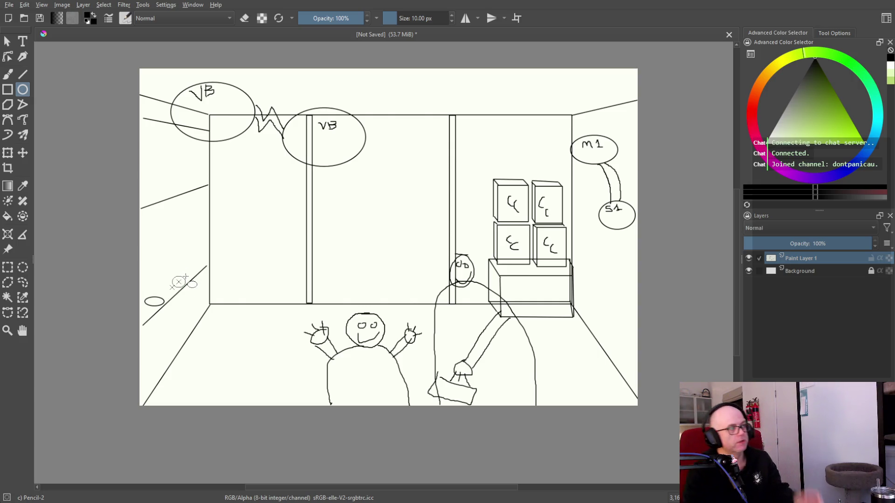
mouse_move(185, 278)
left_mouse_down()
mouse_move(163, 297)
mouse_move(197, 267)
left_mouse_up()
mouse_move(148, 197)
left_mouse_down()
mouse_move(195, 190)
mouse_move(199, 181)
left_mouse_up()
left_click_drag(168, 156, 153, 138)
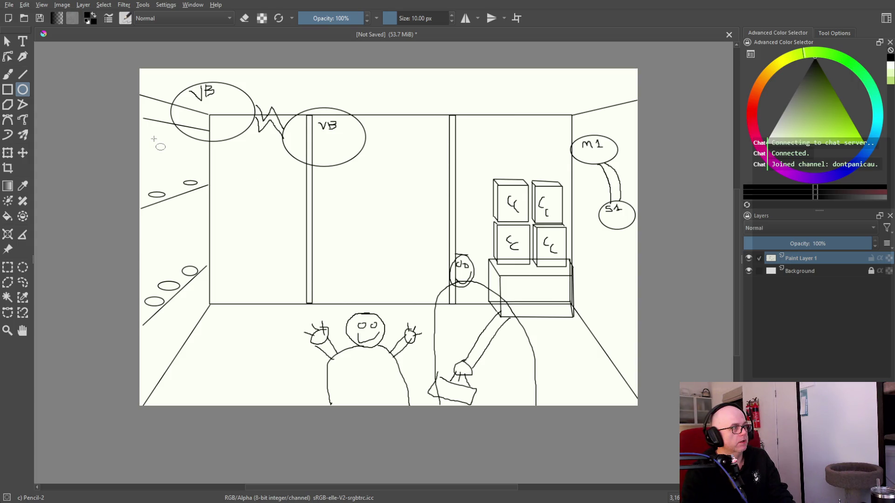
left_click_drag(154, 139, 150, 133)
left_click_drag(205, 157, 186, 139)
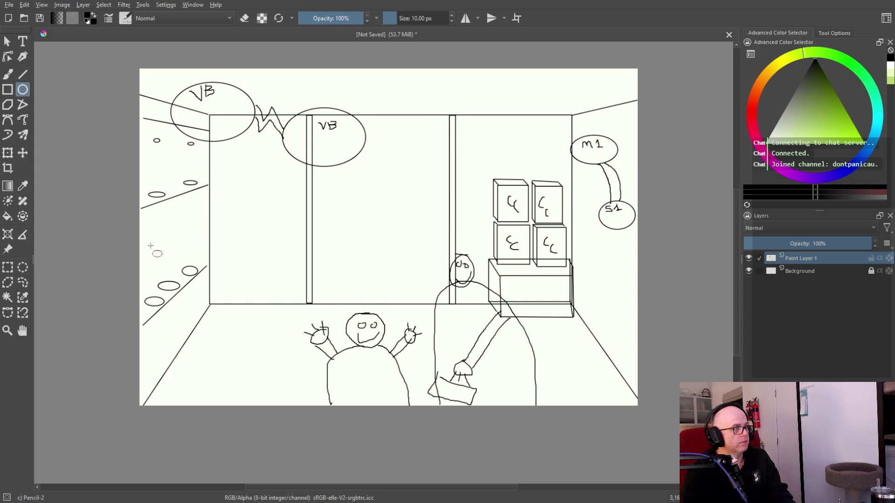
mouse_move(199, 269)
left_mouse_down()
mouse_move(147, 240)
mouse_move(163, 216)
mouse_move(187, 211)
left_mouse_up()
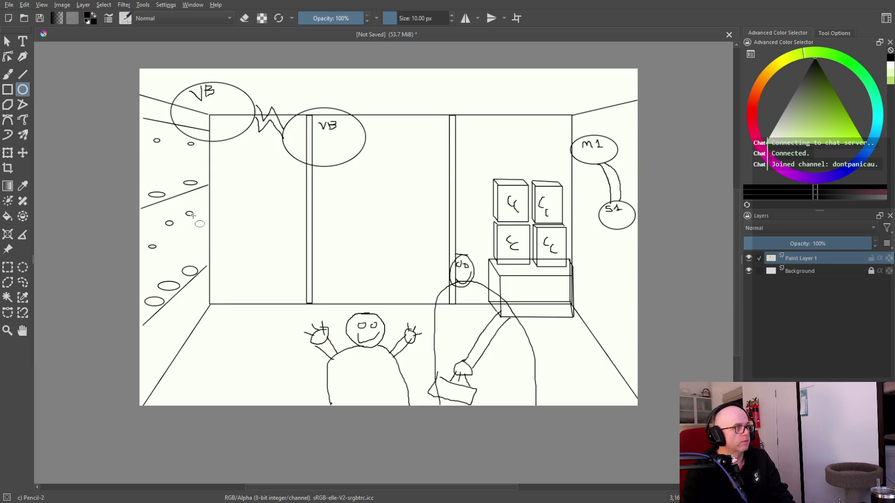
Draw the straight sides of three cones on the lower shelf, undoing one stray line.
left_click(22, 74)
left_click_drag(148, 246, 145, 301)
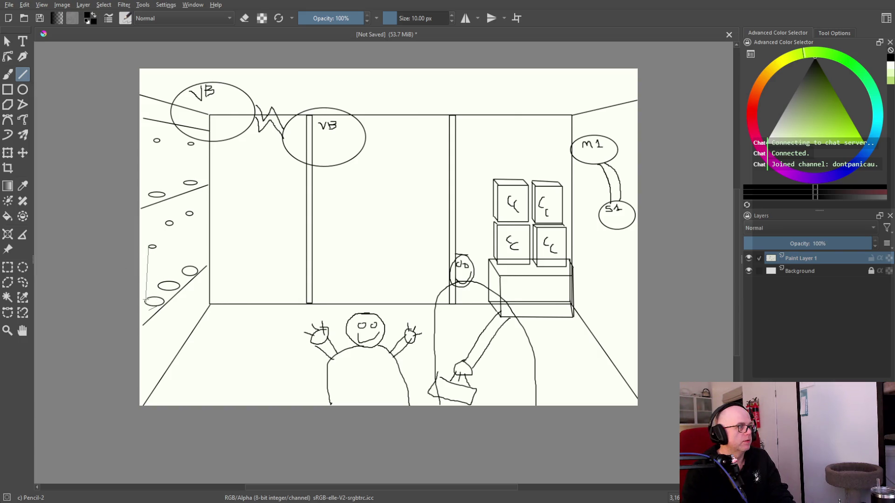
left_click_drag(158, 246, 159, 297)
key("ctrl+z")
left_click_drag(155, 247, 162, 299)
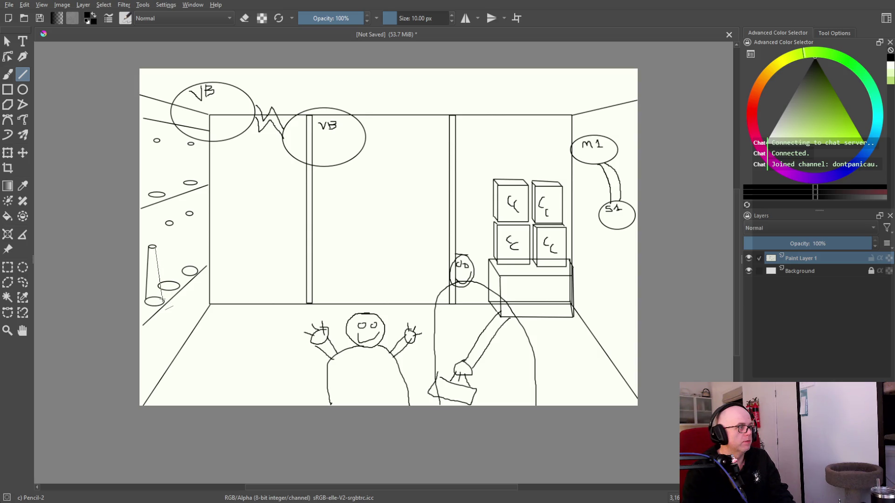
left_click_drag(166, 224, 158, 274)
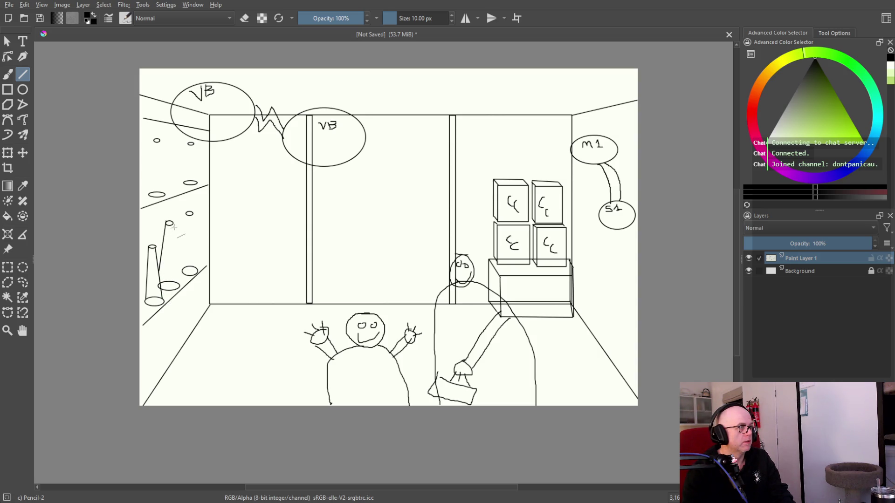
left_click_drag(173, 225, 180, 282)
mouse_move(188, 216)
left_mouse_down()
mouse_move(183, 270)
mouse_move(197, 269)
left_mouse_up()
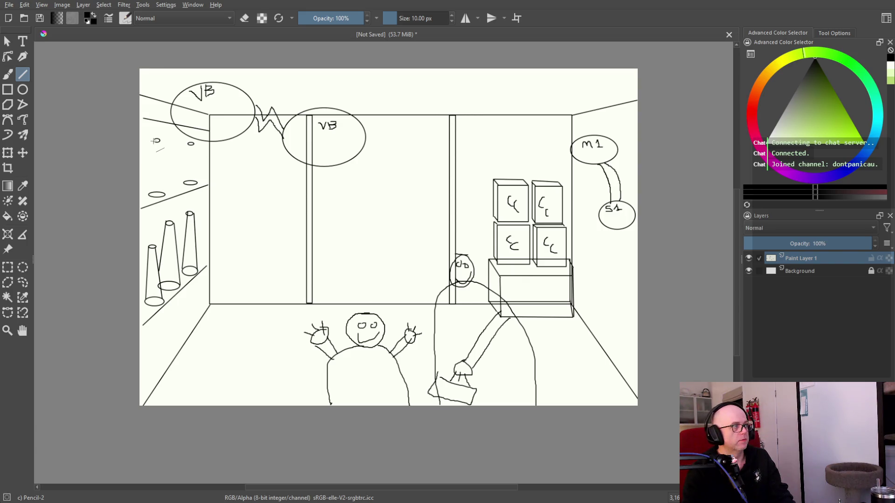
Draw the sides of two cones on the upper shelf.
left_click_drag(152, 156, 149, 194)
left_click_drag(160, 142, 164, 194)
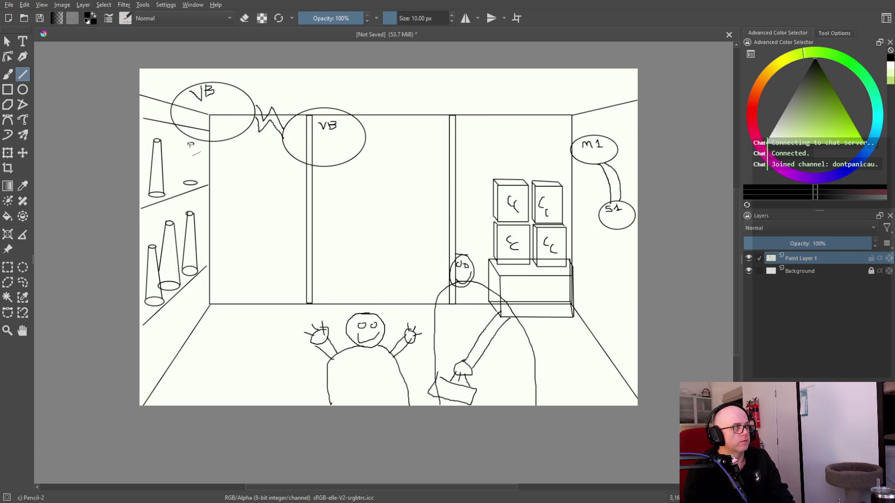
left_click_drag(188, 145, 183, 183)
left_click_drag(193, 145, 196, 182)
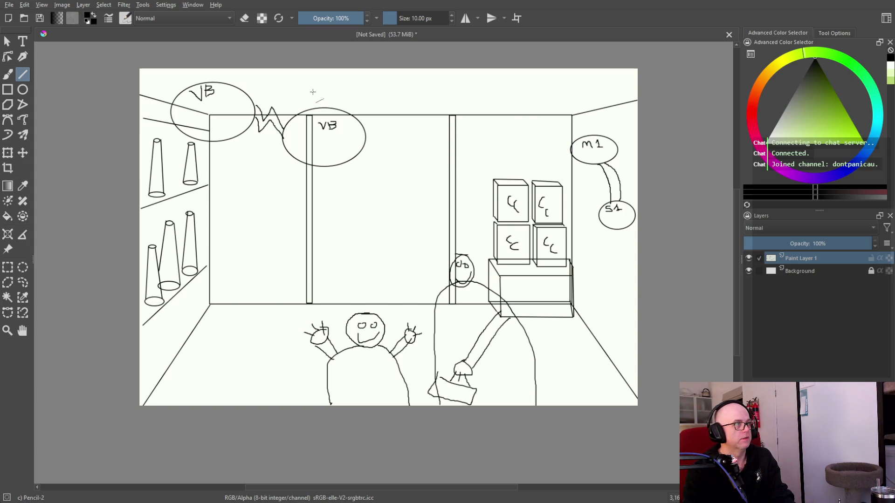
Try an ellipse near the top of the scene, undo it, and return to the freehand brush.
left_click(23, 90)
left_click_drag(337, 78, 375, 93)
key("ctrl+z")
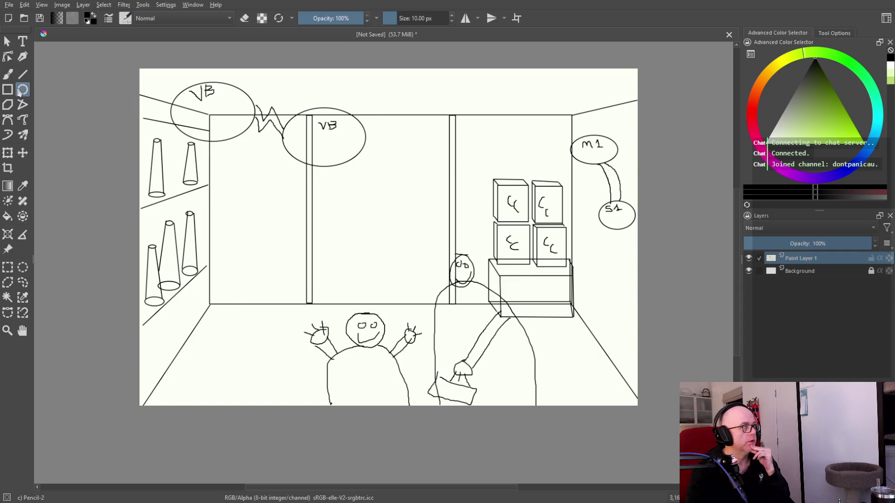
left_click(7, 74)
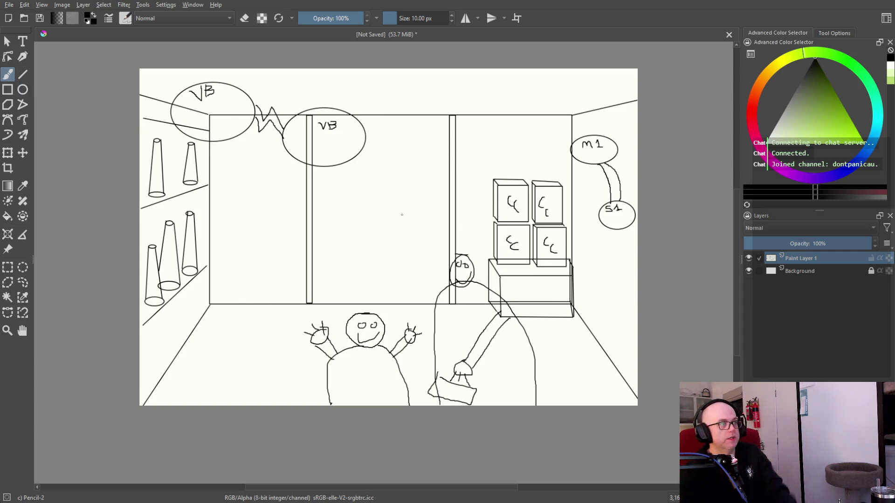
Sketch a background doorway figure with an oval body, two legs and a head.
mouse_move(404, 185)
left_mouse_down()
mouse_move(391, 207)
mouse_move(432, 219)
mouse_move(401, 183)
left_mouse_up()
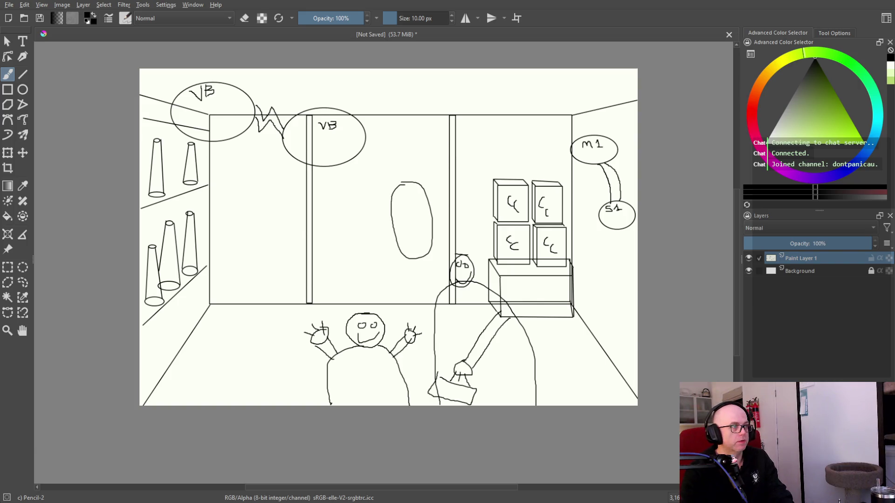
mouse_move(409, 261)
left_mouse_down()
mouse_move(396, 282)
mouse_move(410, 299)
left_mouse_up()
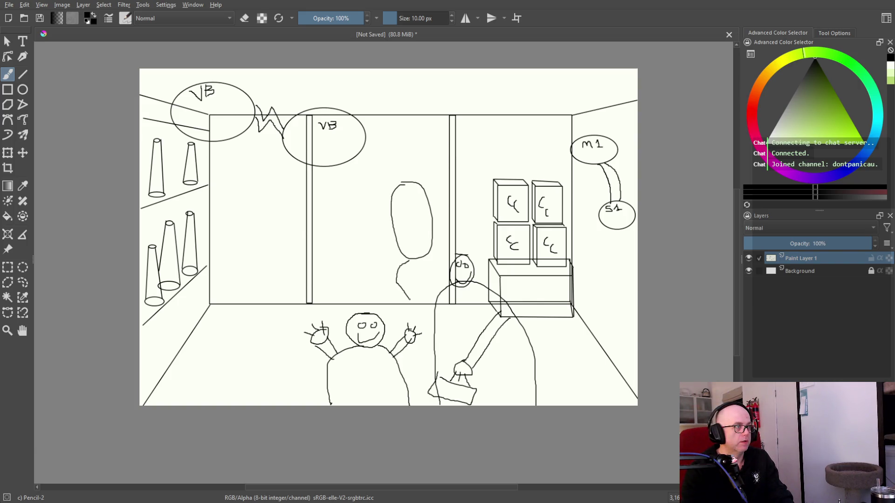
left_click_drag(428, 257, 420, 273)
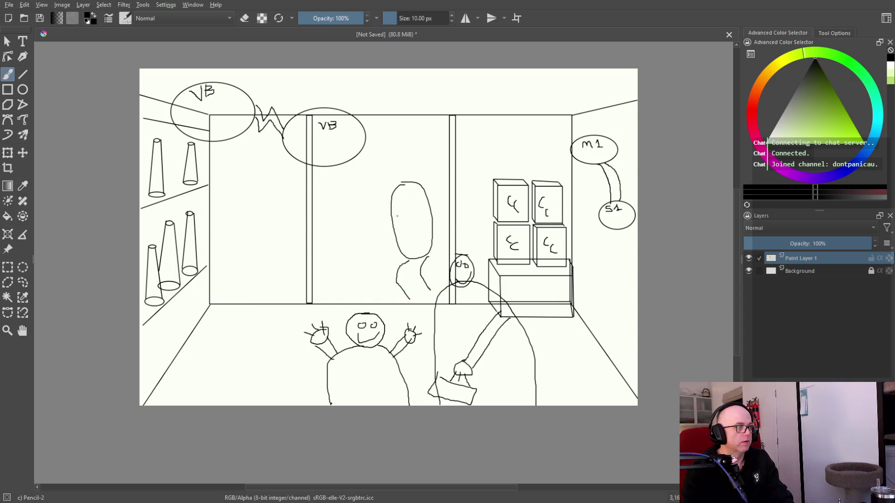
mouse_move(403, 217)
left_mouse_down()
mouse_move(374, 232)
mouse_move(383, 218)
mouse_move(375, 219)
left_mouse_up()
key("ctrl+z")
left_click_drag(410, 179, 409, 167)
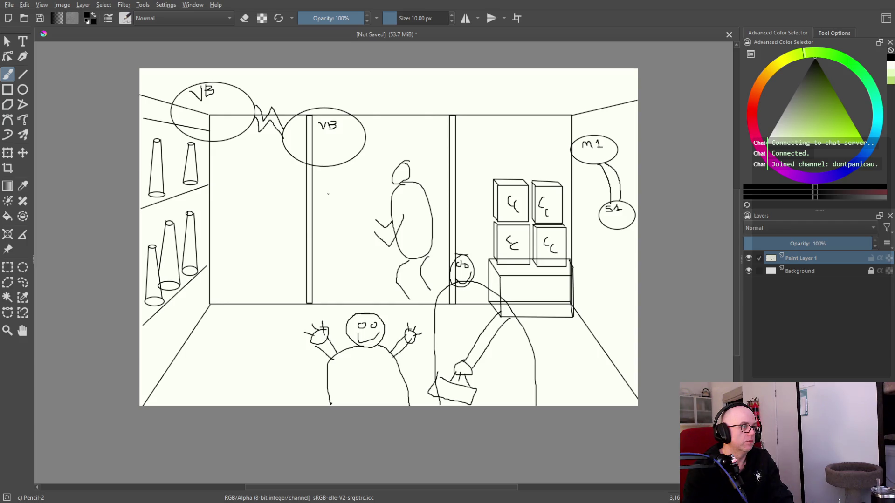
Sketch another doorway figure right of the pillar with body, head and a leg.
left_click_drag(331, 187, 343, 267)
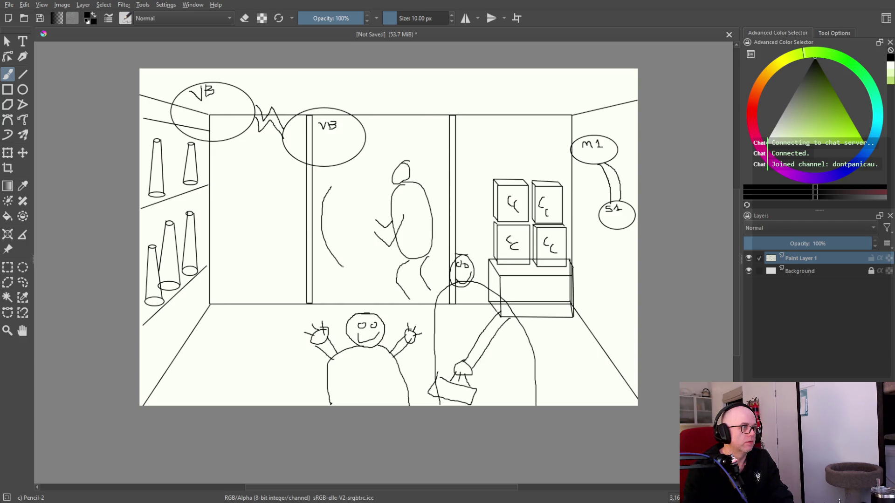
left_click_drag(333, 187, 344, 265)
mouse_move(330, 191)
left_mouse_down()
mouse_move(340, 192)
mouse_move(312, 227)
mouse_move(289, 217)
left_mouse_up()
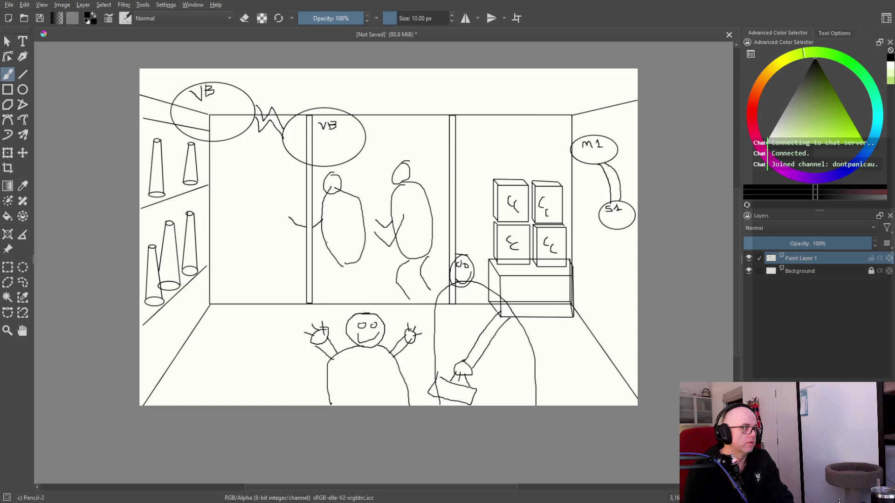
left_click_drag(346, 229, 318, 253)
mouse_move(343, 263)
left_mouse_down()
mouse_move(324, 277)
mouse_move(335, 301)
left_mouse_up()
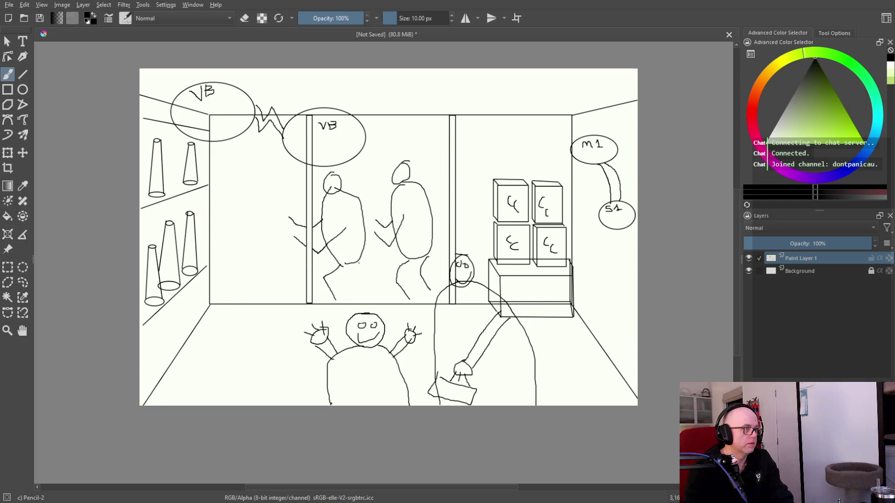
left_click_drag(392, 253, 383, 265)
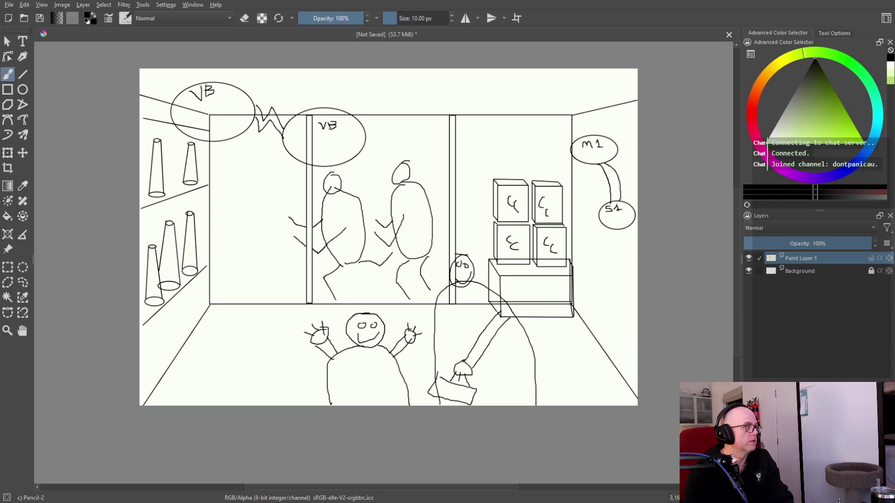
right_click(410, 225)
Erase the right figure's leg with Eraser Small and redraw it with Pencil-2.
left_click(411, 163)
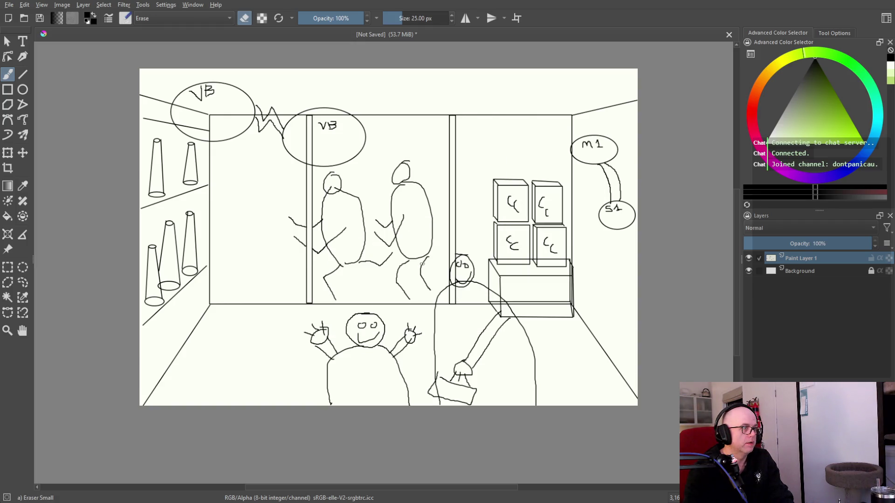
left_click_drag(426, 258, 430, 290)
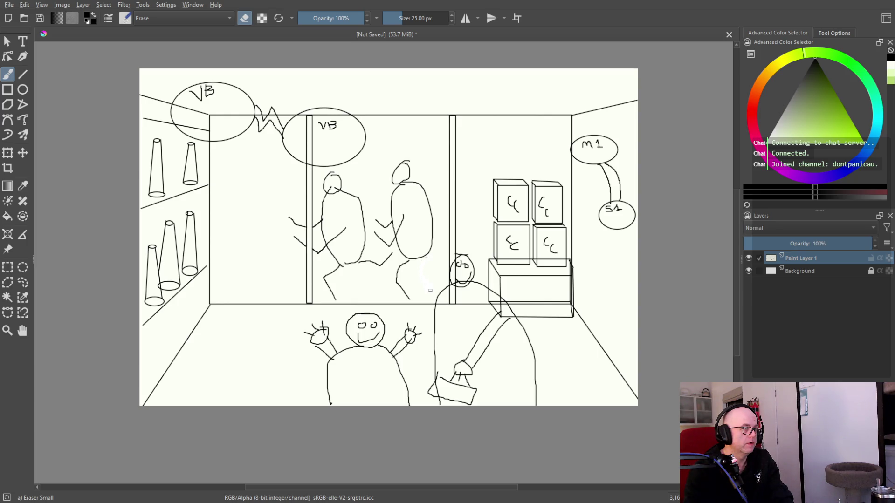
right_click(431, 256)
left_click(463, 306)
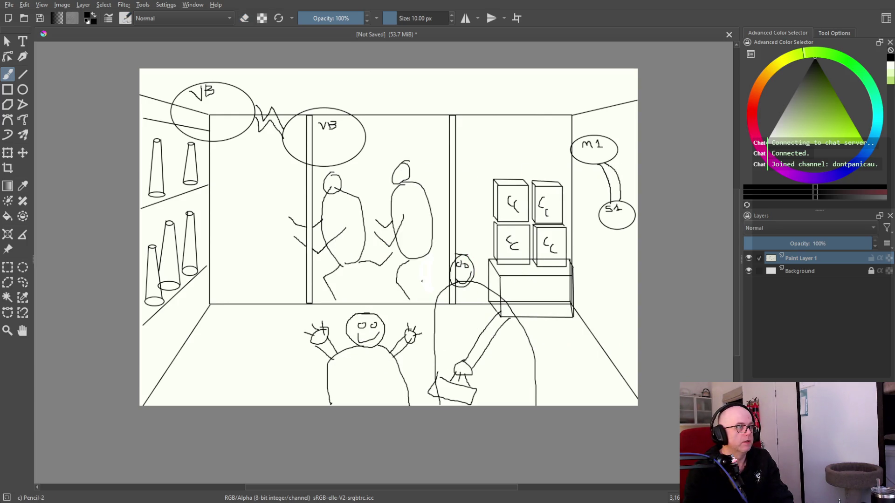
left_click_drag(427, 257, 442, 274)
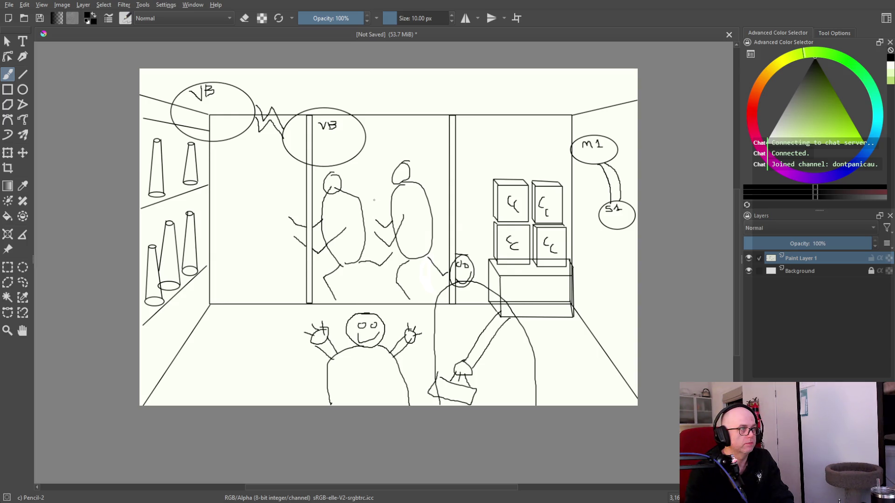
Draw a gun at the left figure's arm and a raised arm holding an object on the right figure.
left_click_drag(376, 205, 383, 220)
key("ctrl+z")
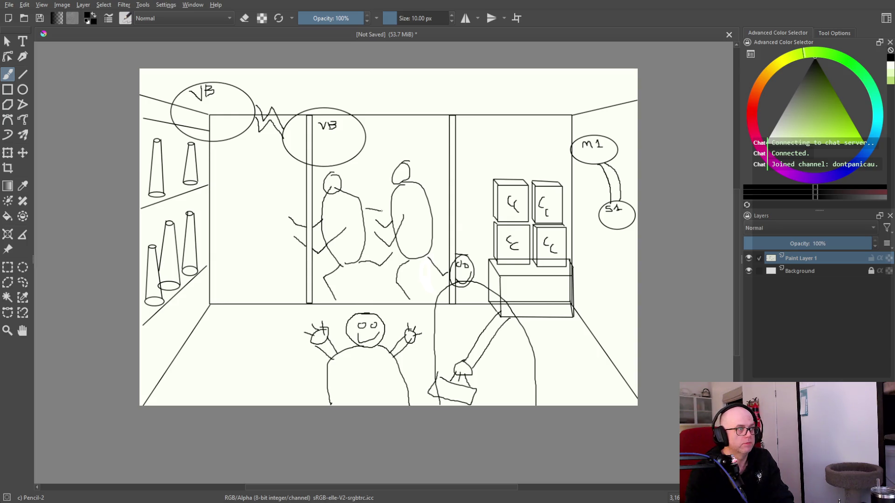
left_click_drag(383, 220, 372, 218)
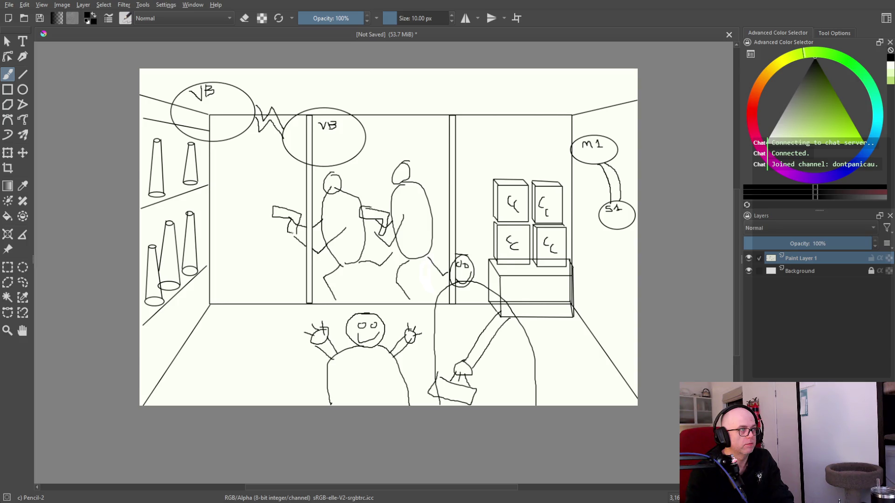
left_click_drag(357, 185, 368, 169)
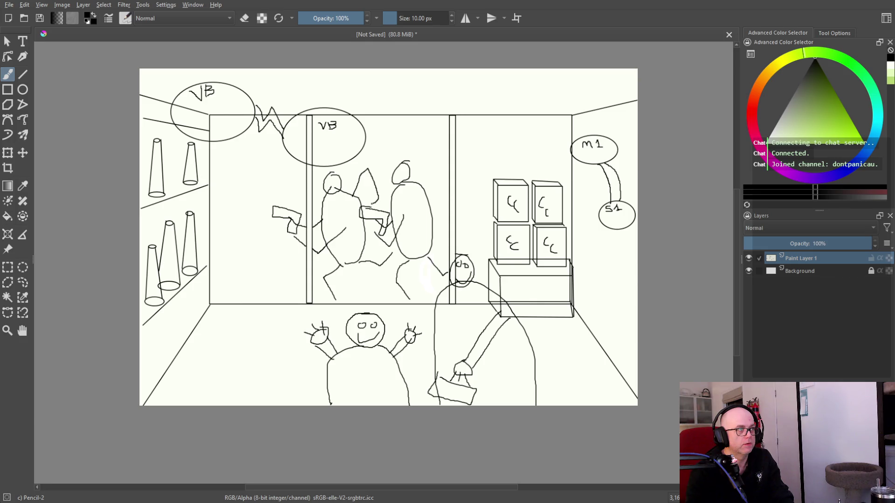
left_click_drag(371, 225, 373, 240)
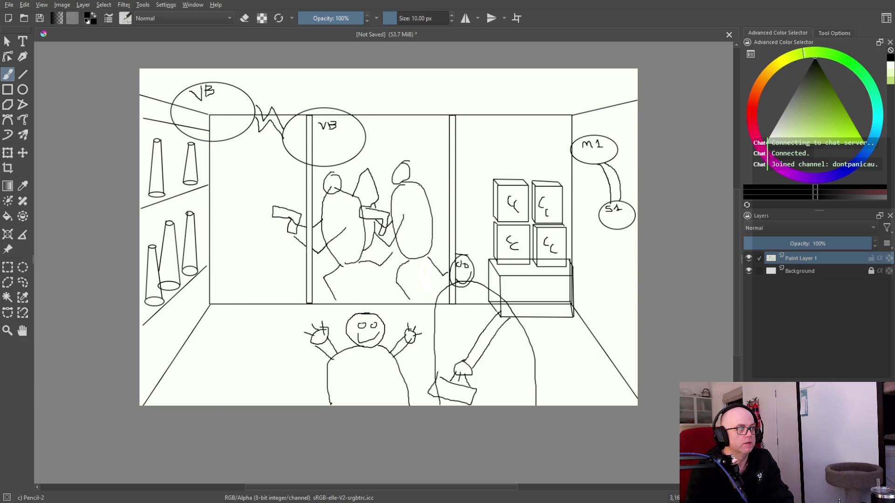
left_click_drag(435, 159, 443, 208)
left_click_drag(429, 157, 416, 133)
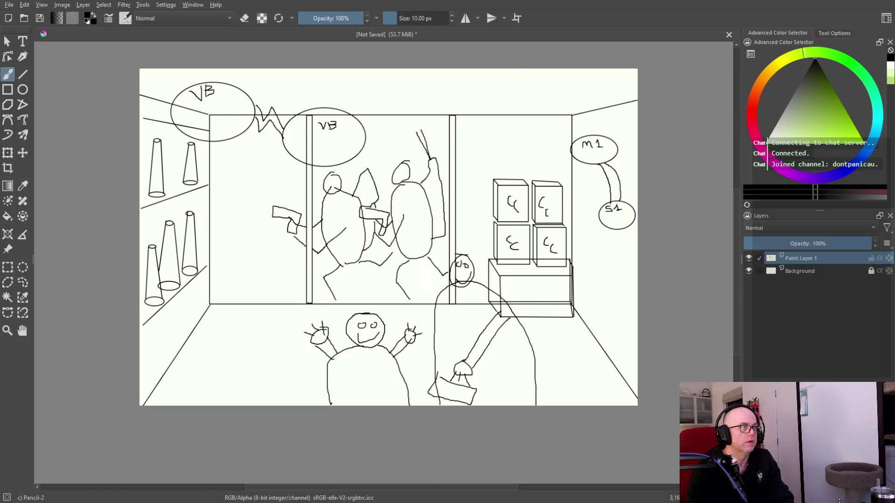
right_click(473, 150)
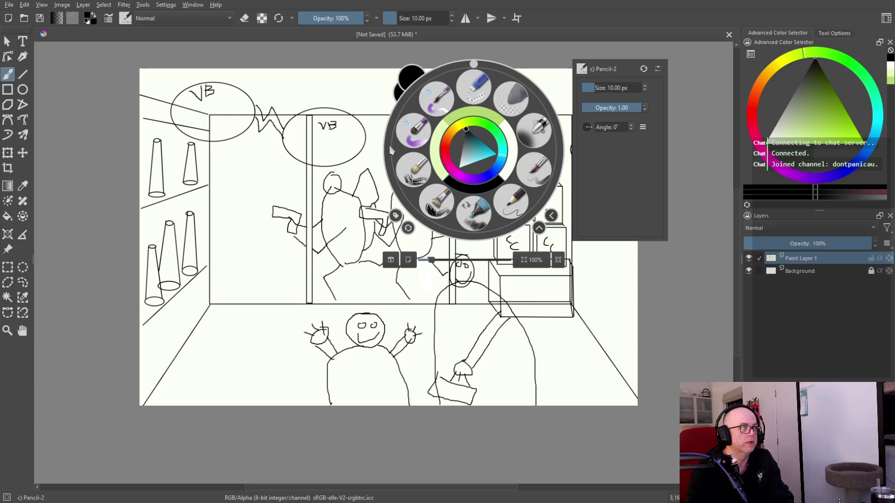
Draw a cyan horizontal line above the figures and save the sketch as SKETCH5.kra.
left_click(475, 155)
left_click(364, 96)
left_click_drag(459, 153, 504, 152)
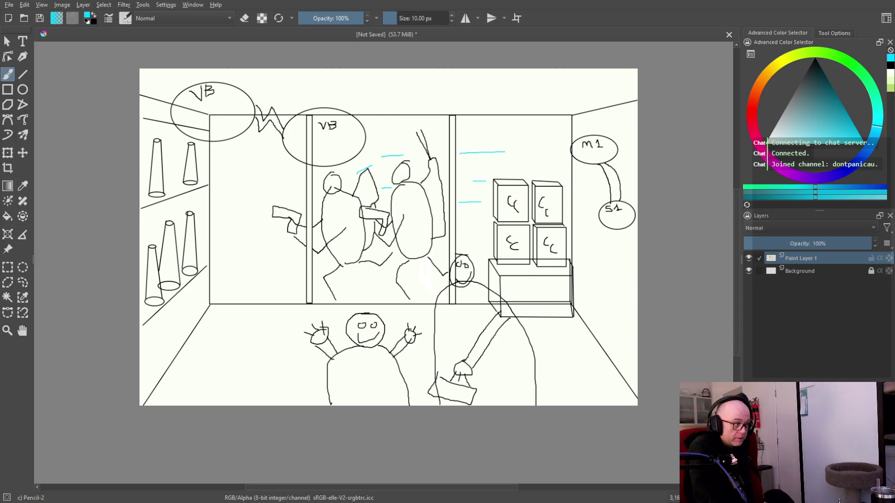
key("ctrl+s")
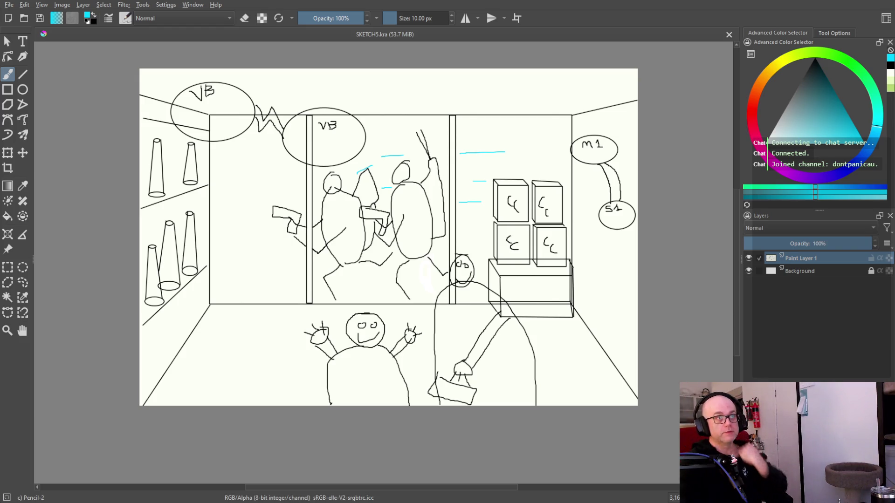
Zoom out to view the whole SKETCH5 drawing, then zoom back in.
key("minus")
key("plus")
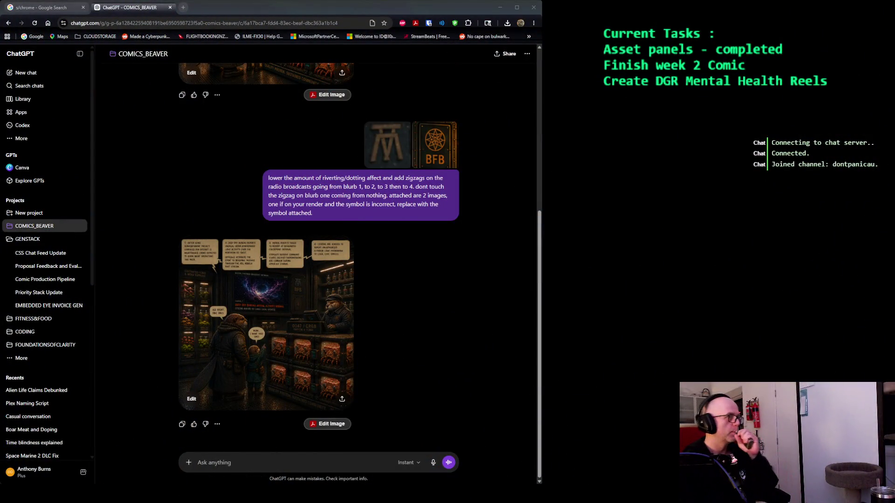
Scroll the ChatGPT sidebar down and open the COMICS_BEAVER project.
scroll(46, 261, "down", 1)
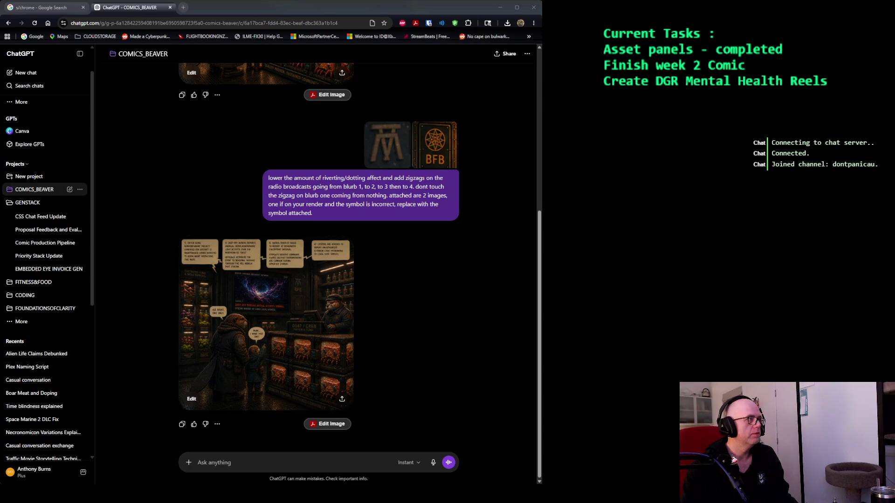
left_click(70, 190)
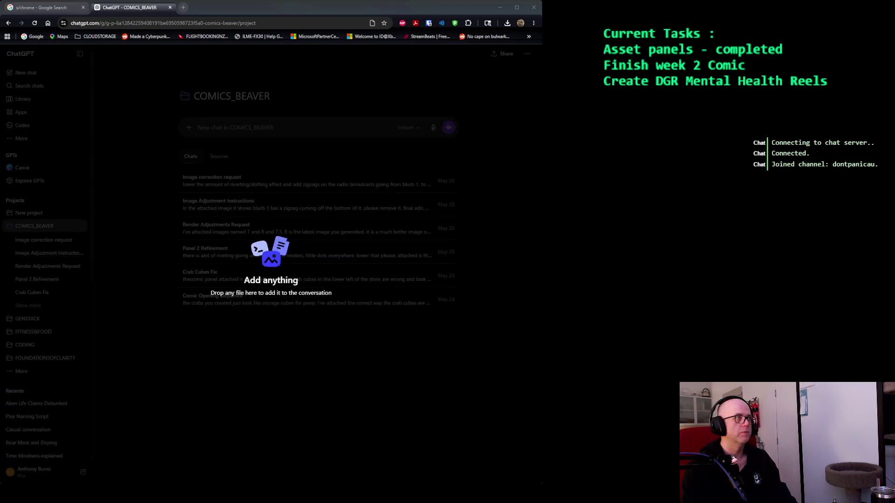
Drop two panel images onto the prompt, then remove both attachments.
left_click_drag(542, 252, 293, 145)
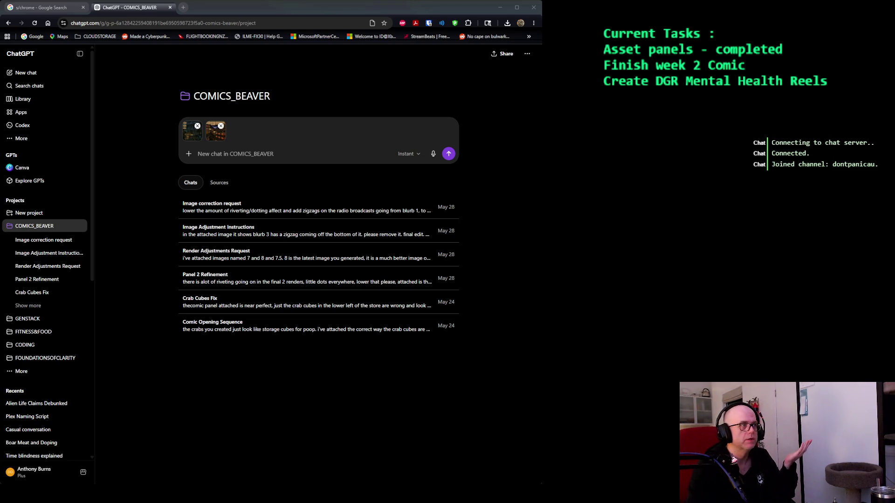
left_click(197, 125)
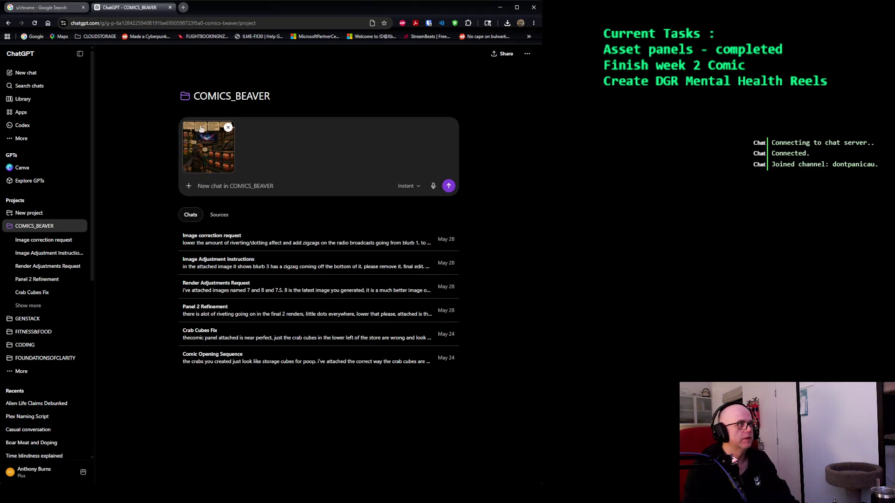
left_click(228, 128)
In the Image correction request chat, ask whether it can analyse Krita sketches like JPGs.
left_click(245, 189)
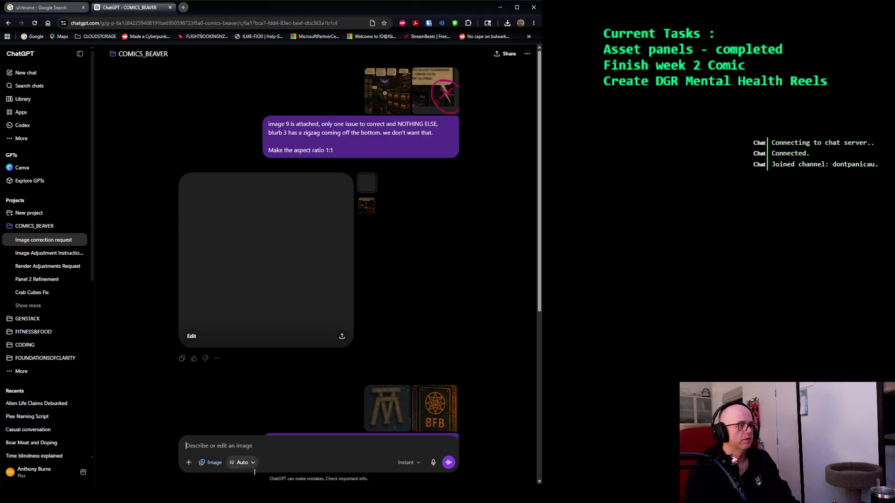
type("i gave you a krita sket")
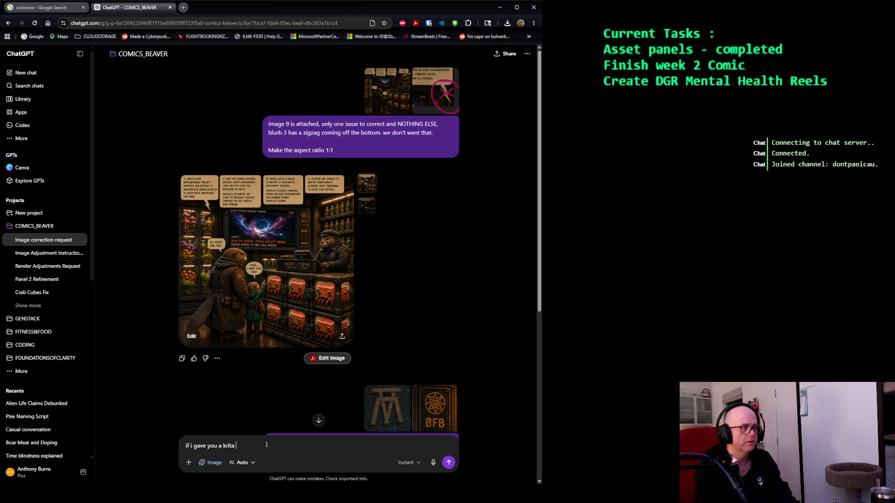
type("ch are you able to analyse that image like you do jpgs?")
key("Return")
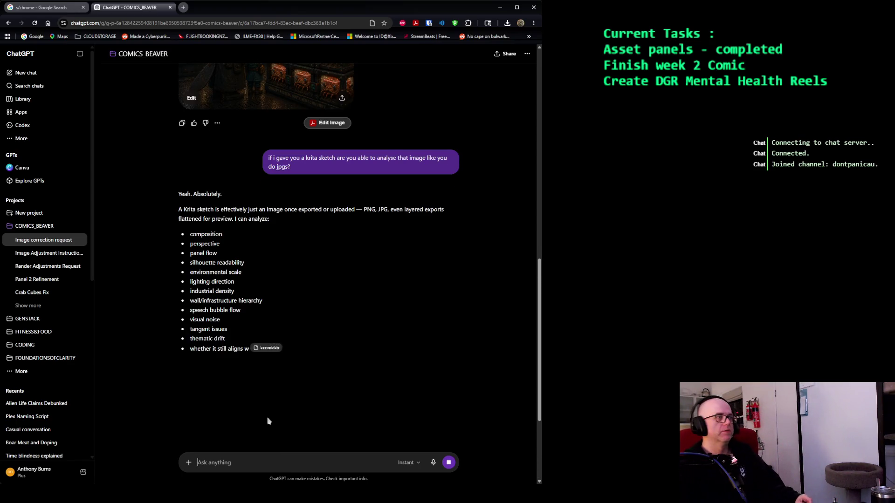
Scroll the sidebar and go back to the COMICS_BEAVER project page.
scroll(300, 293, "down", 5)
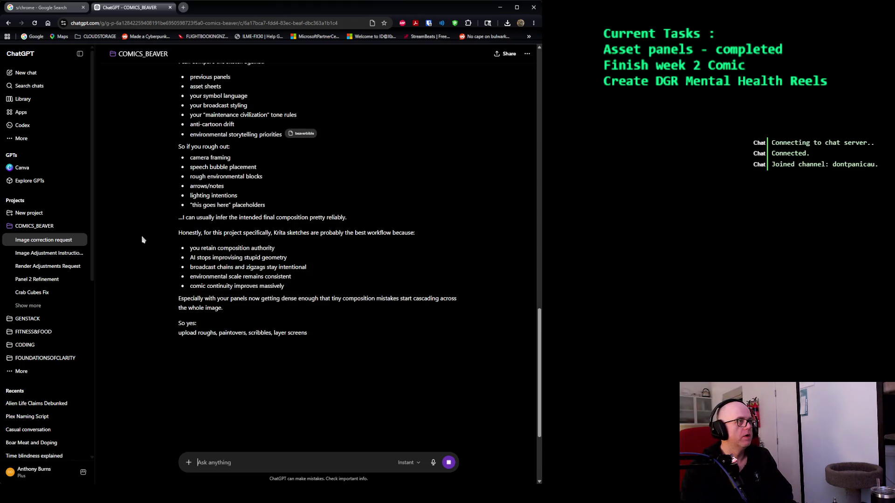
scroll(126, 243, "down", 3)
left_click(69, 226)
left_click(68, 227)
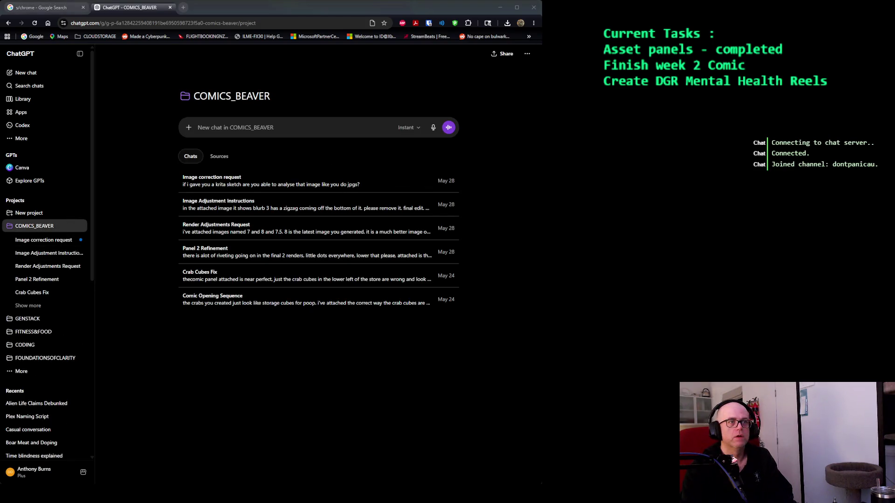
Attach both panel images and SKETCH5.kra to a new chat and begin typing a greeting.
left_click_drag(536, 251, 319, 252)
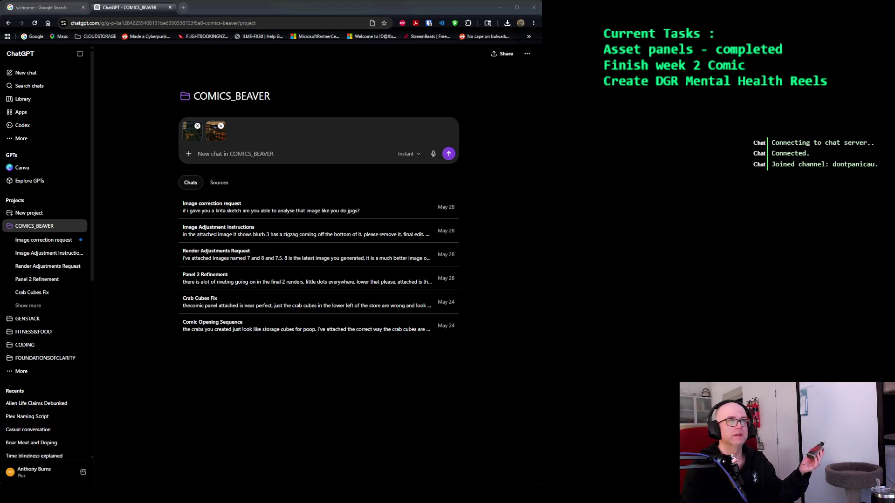
left_click_drag(540, 186, 418, 189)
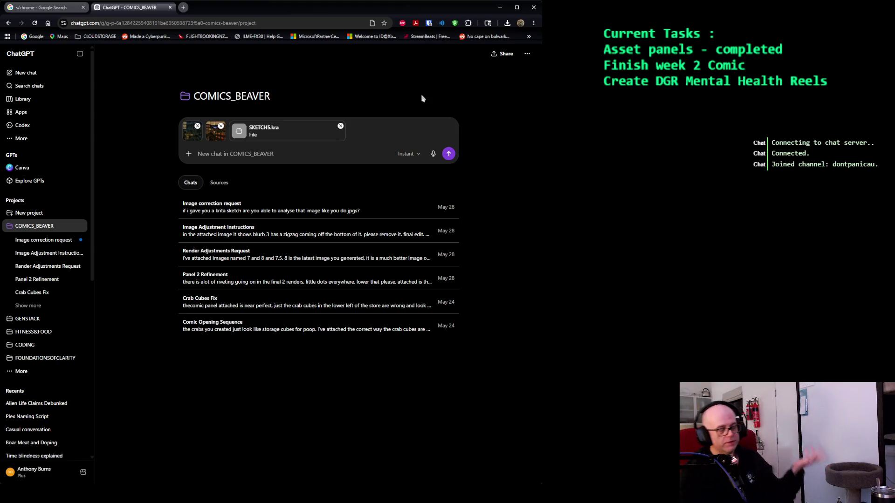
type("hey my dude,")
type("his is the ")
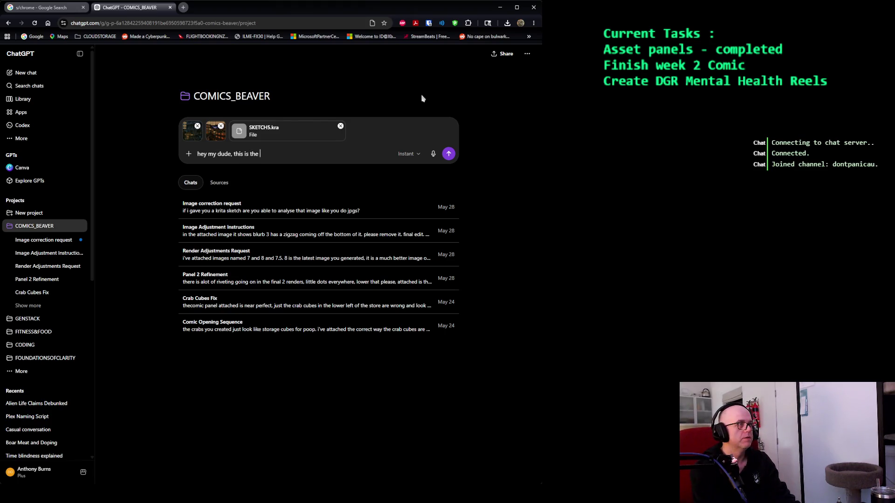
type("begining ")
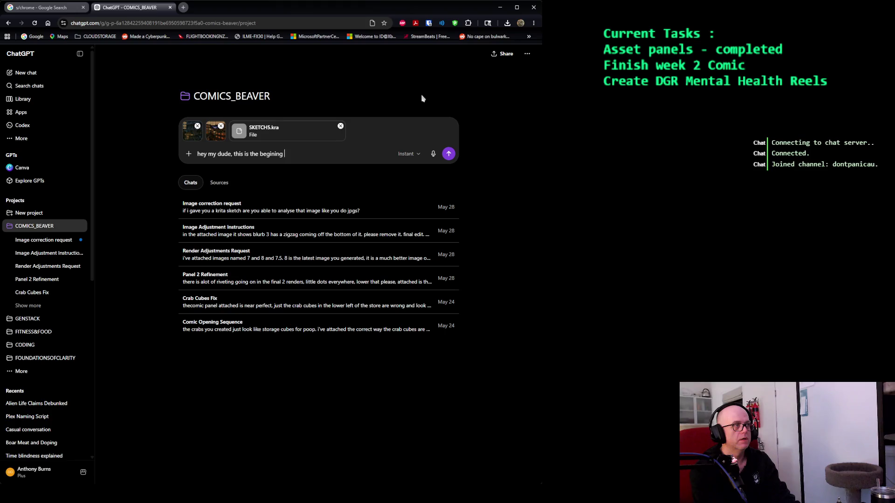
type("ing of the work o")
type("anel 3! pane")
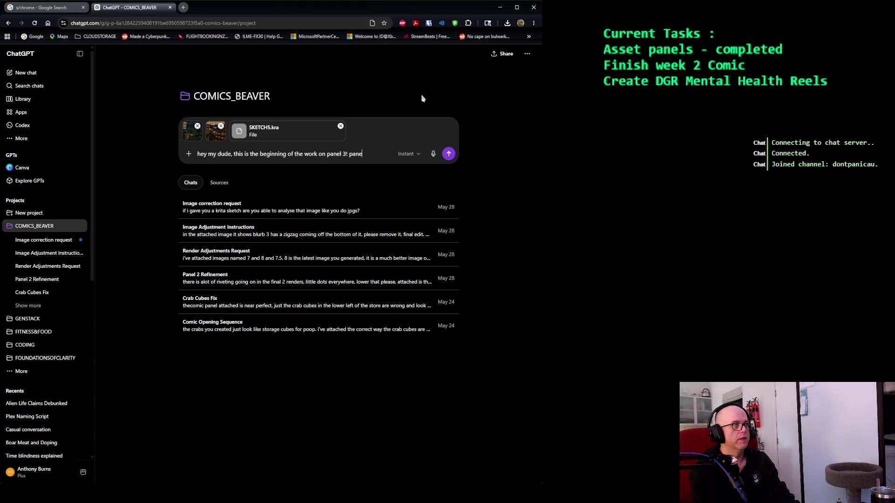
type("l 1 and 2 are attached!")
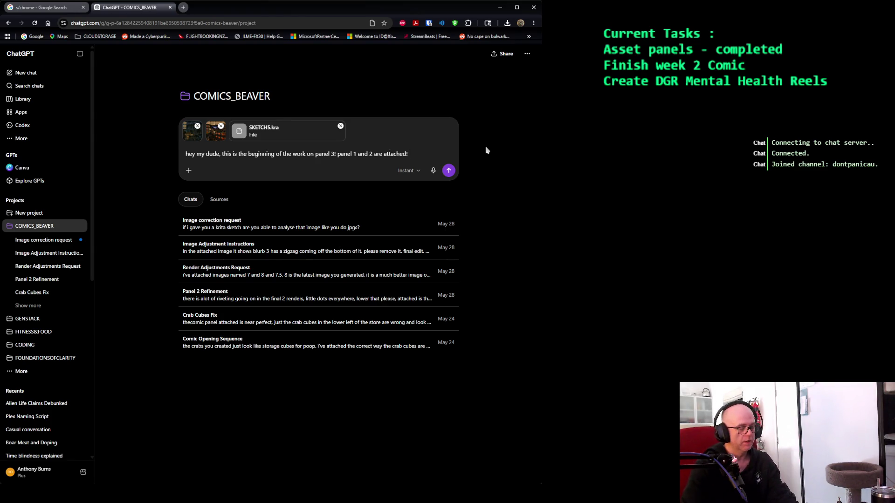
Write that the attached sketch shows panel 3 from the shopkeeper's perspective, over his shoulder toward the mother, son and street.
type(" along with")
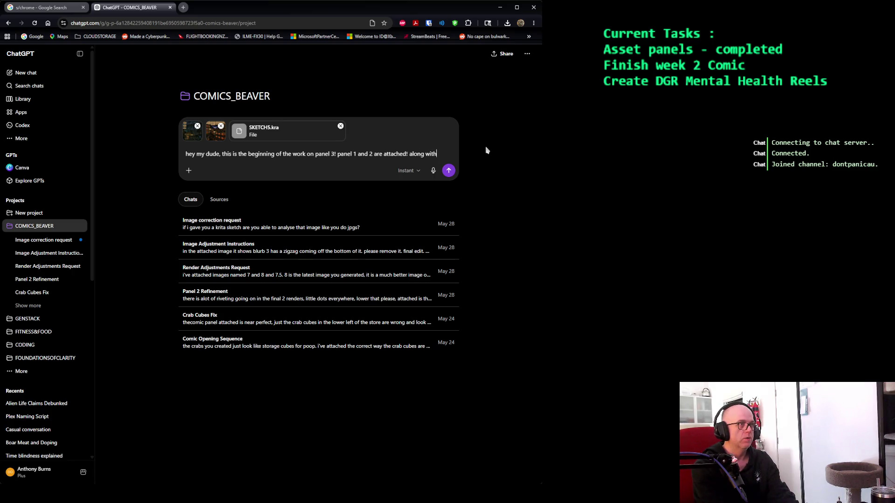
type(" a sketch out o")
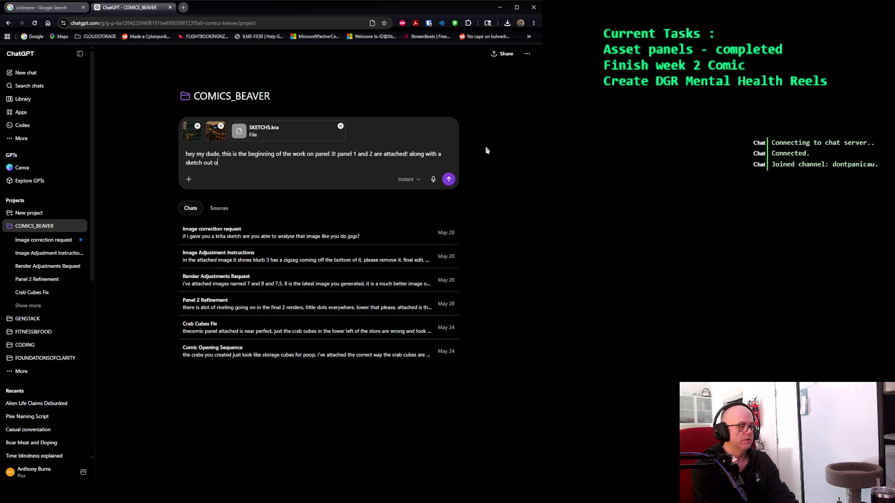
type("f panel 3! its to be from the shopkeeps perspective, ")
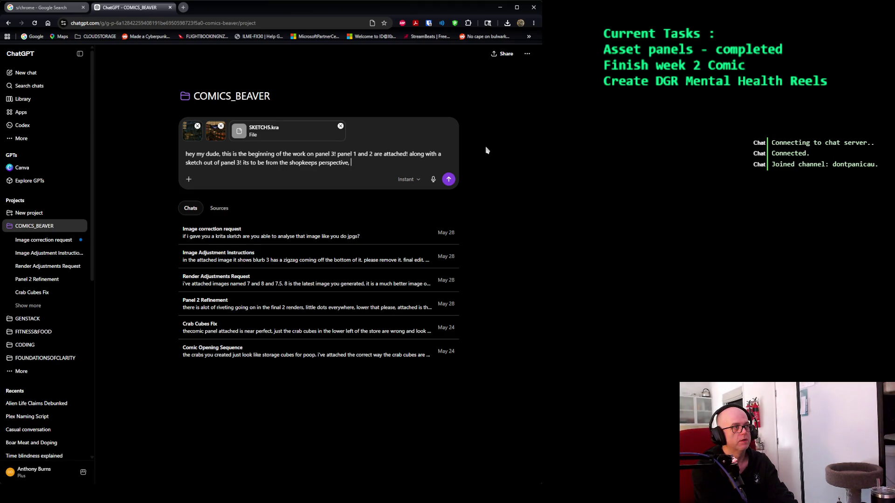
type("perhaps right over")
key("BackSpace")
key("BackSpace")
key("BackSpace")
type("ver his shoulder, ")
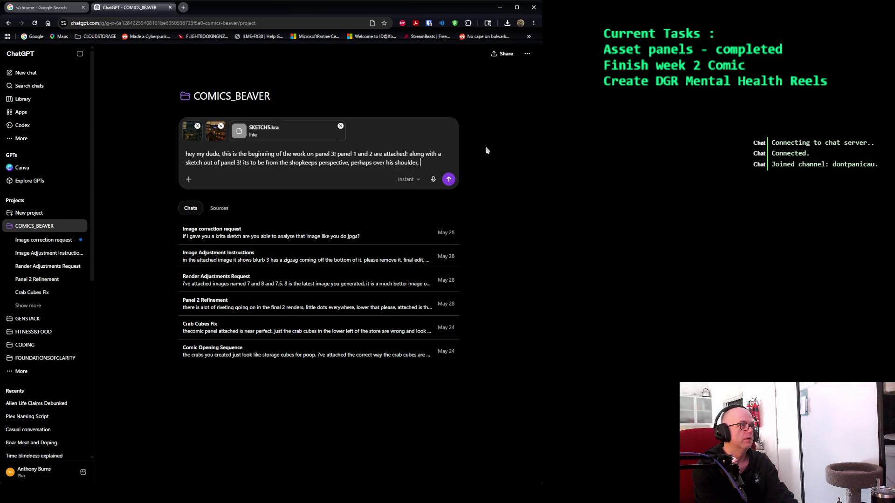
type("looko")
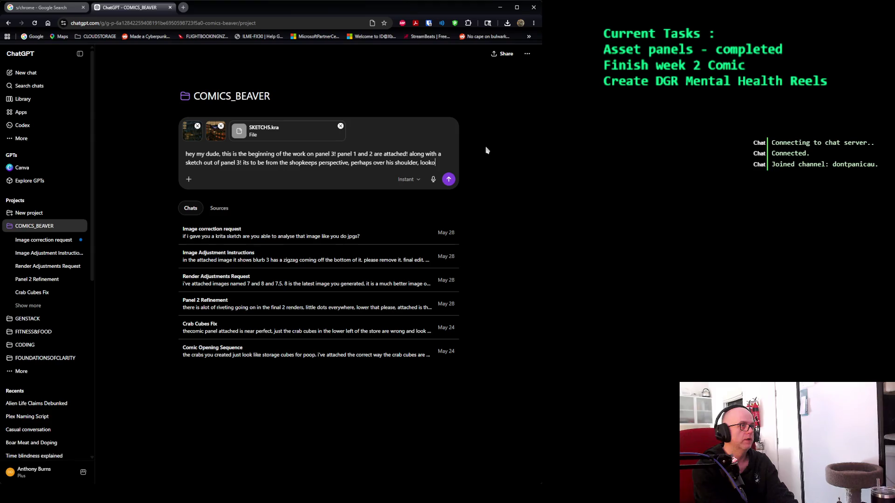
type("ing ou")
type("t at")
type(" the")
type(" mother and osn")
type(" son and")
type("the street in the background ")
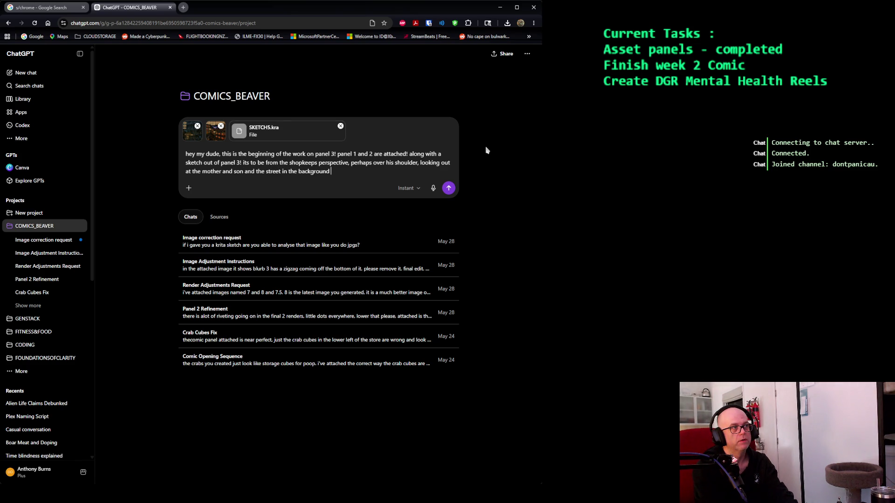
type("as you can see the type of door")
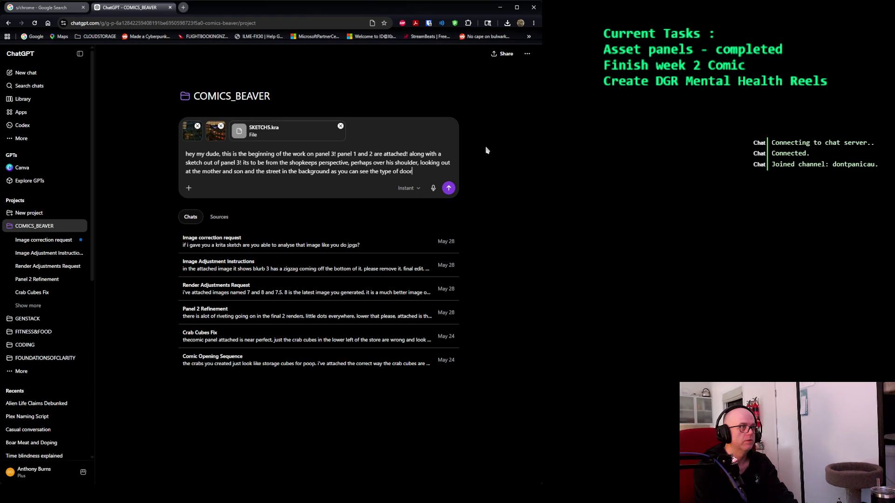
type(" in panel 1 and sketch out in panel 3 with the")
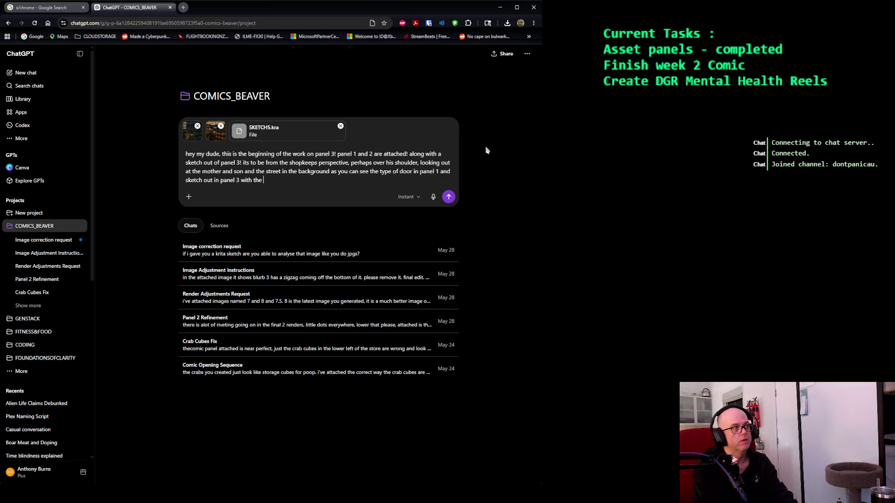
key("BackSpace")
key("BackSpace")
key("BackSpace")
type(".")
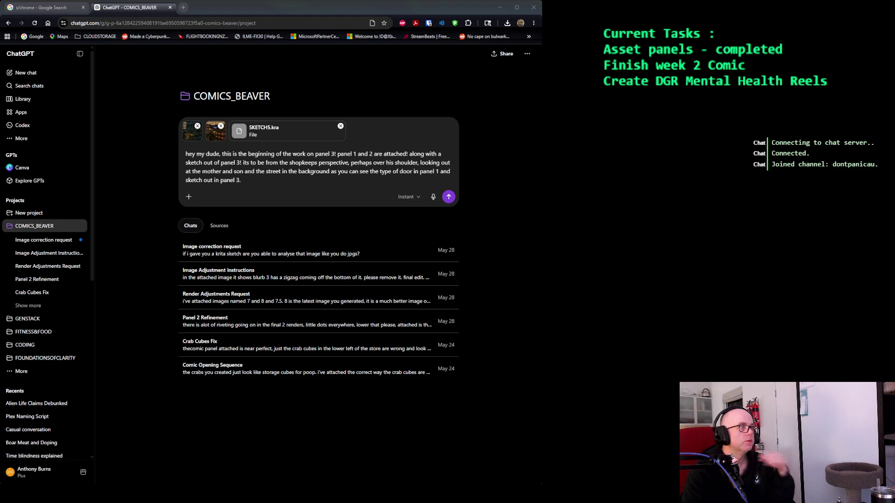
Explain the bubble labels (VB = video broadcast, M1/S1 = mother and son) and ask for only 2 or 3 blurbs.
type("you'll see in the sketch that there is speech bubble,")
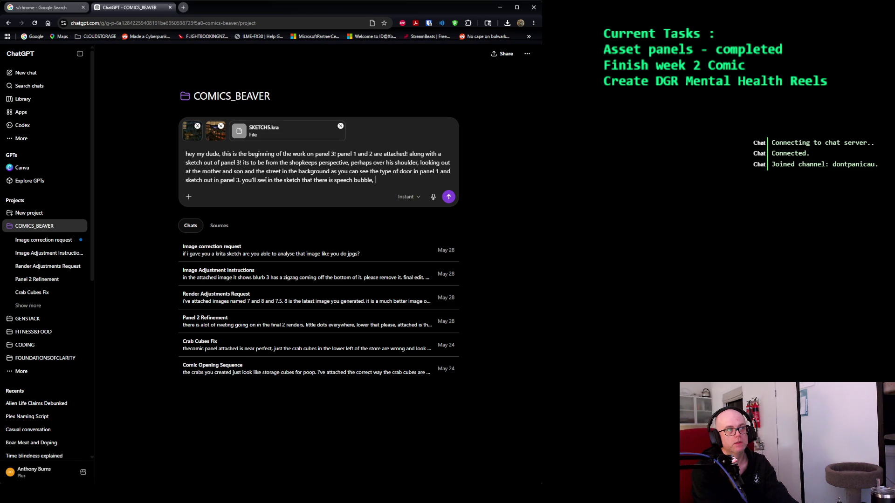
type(" VB")
type(" ones are the video broadcast bubbl")
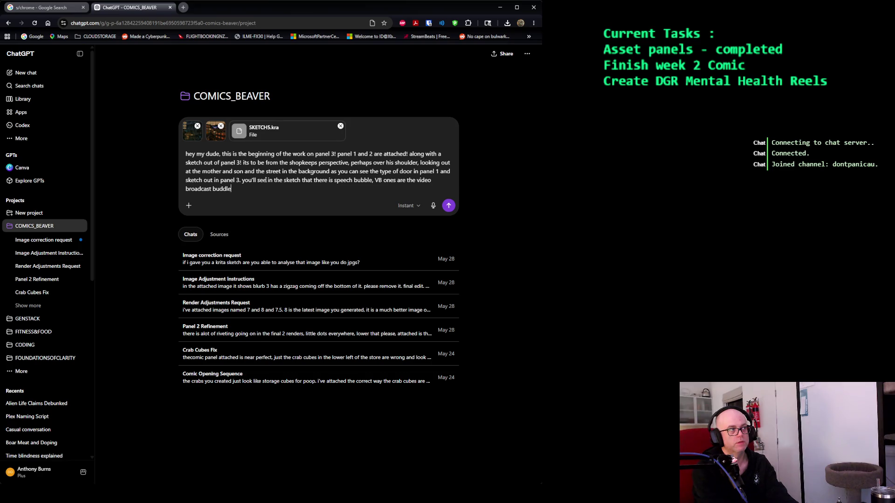
type("es which isn't in viwe")
key("BackSpace")
key("BackSpace")
type("ew here, ")
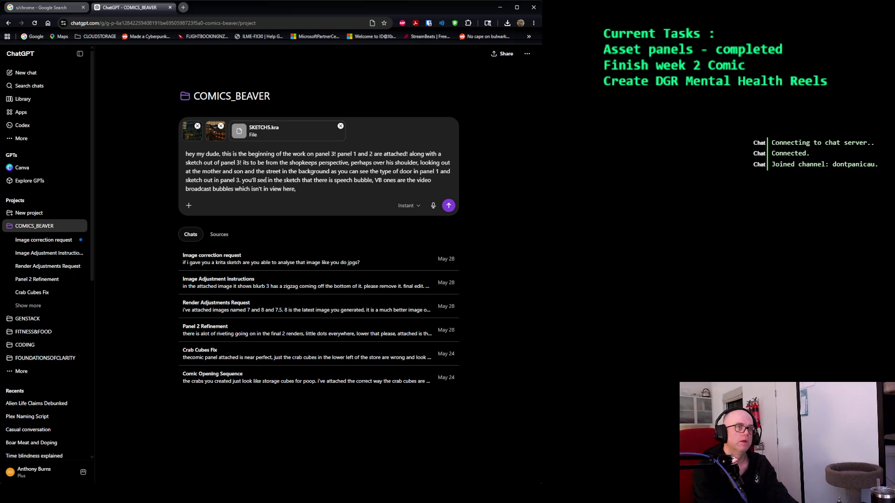
type("and the M1 a")
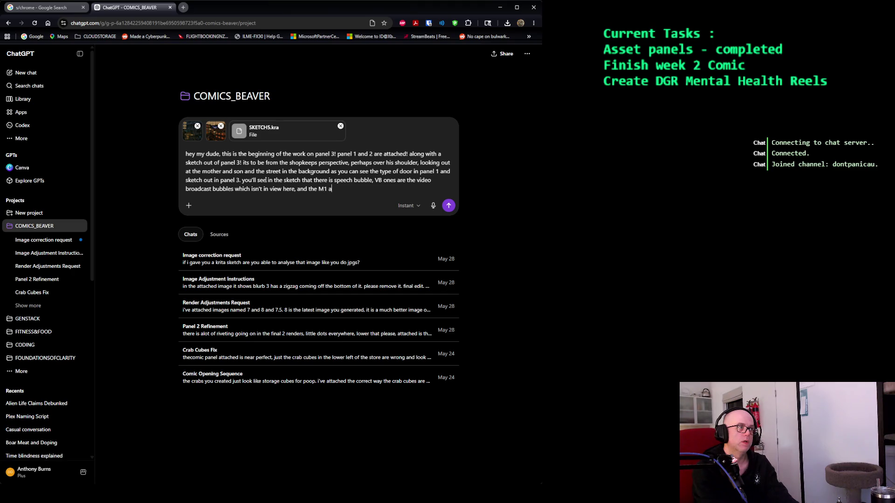
type("nd S1 is the mother and son. ")
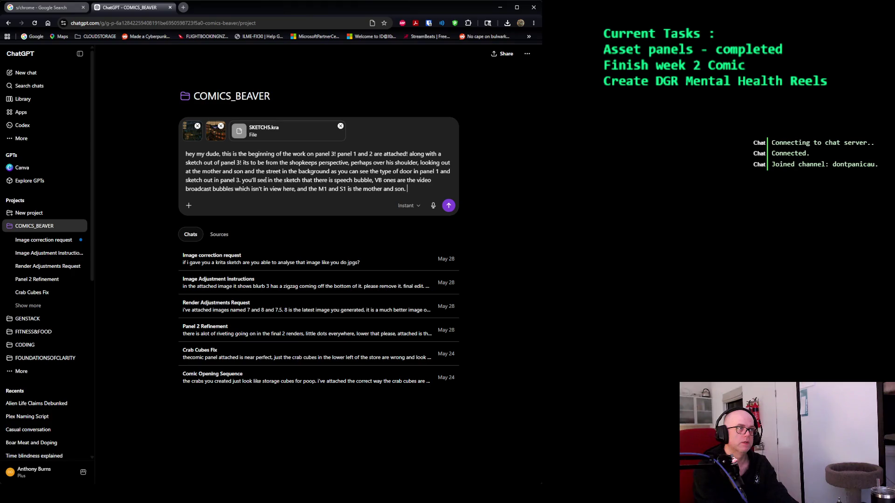
type("i really do only 1")
key("BackSpace")
type("w here, and the M1 and S1 is the mother and son. i really do only want 2 or 3 blurbs for the ")
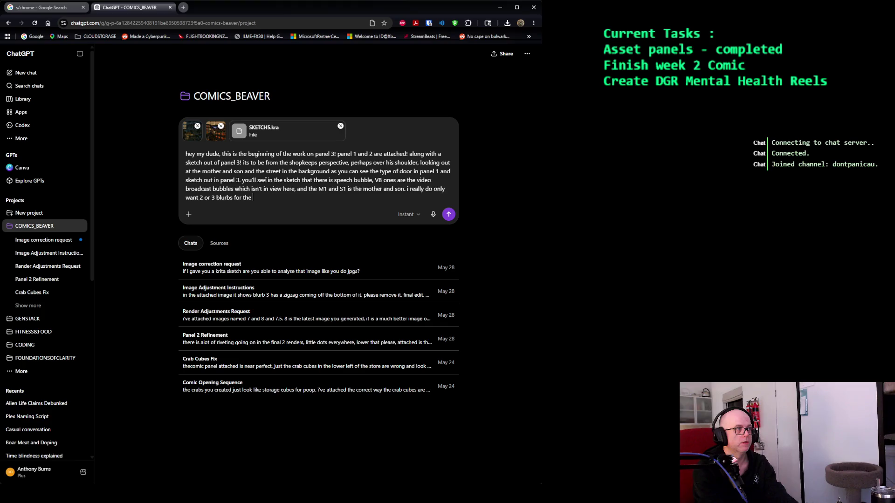
type("VB  here,")
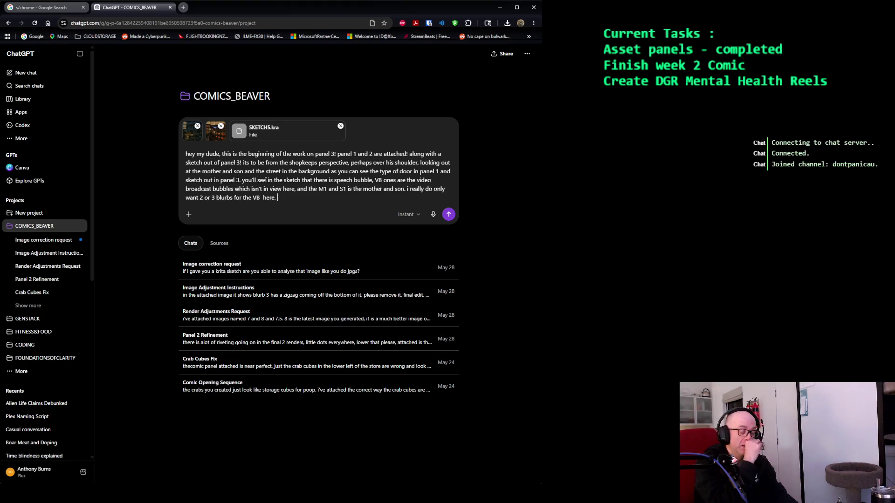
type(" and something simple to close out the ar")
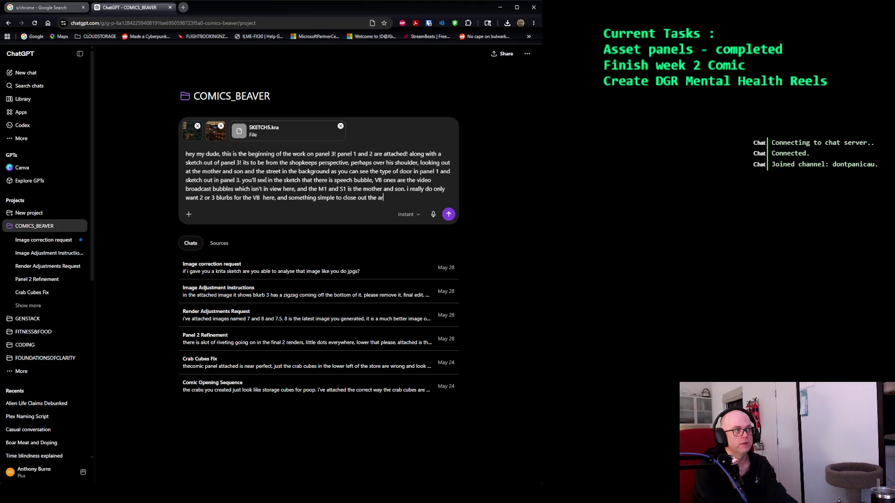
type("c of the mother")
Add that the mother and son are excited to get home, while the VB reassures citizens about this evening's hurried patrols.
key("BackSpace")
type("and son,")
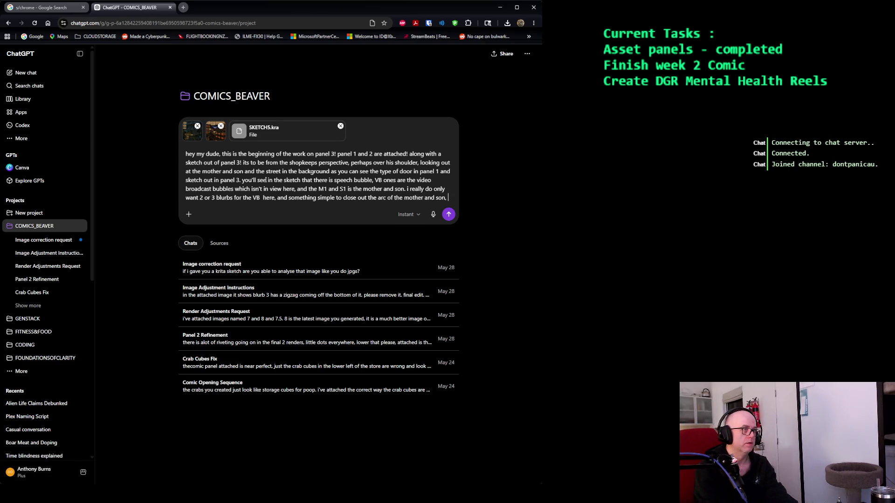
type(" excitement to get home perhaps? the VB on t")
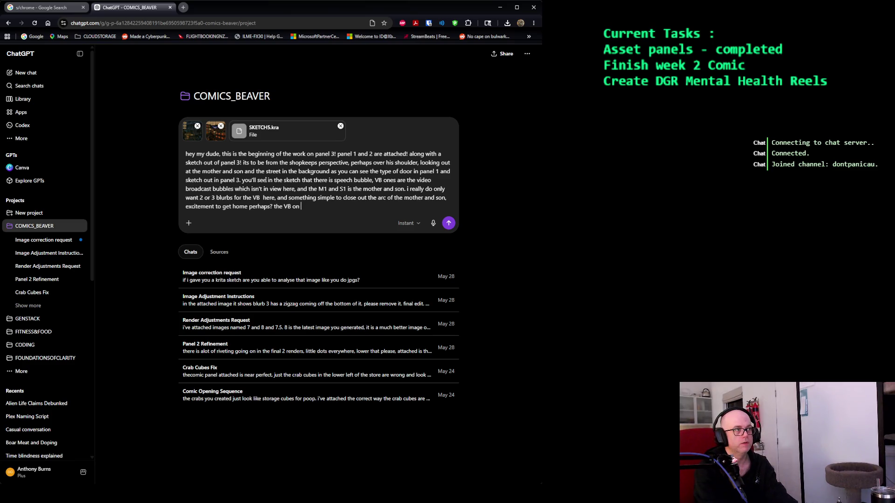
type("he other hand is")
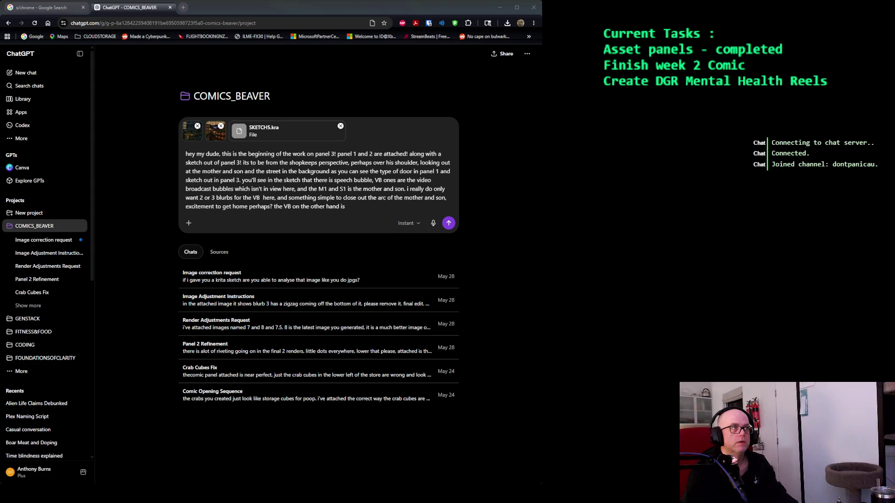
left_click(386, 156)
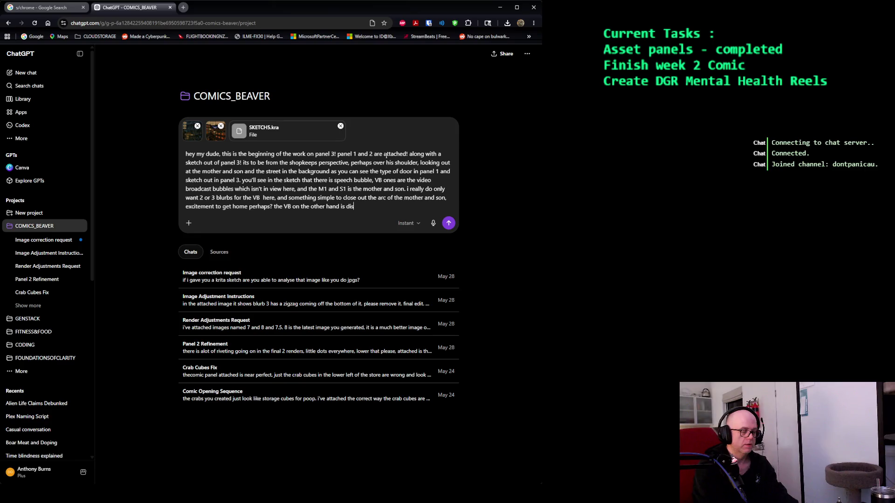
type("courag")
type("ing c")
type("itizens on the street ")
type("from")
type(" worrying about the h")
type("urried patrols this evening, ")
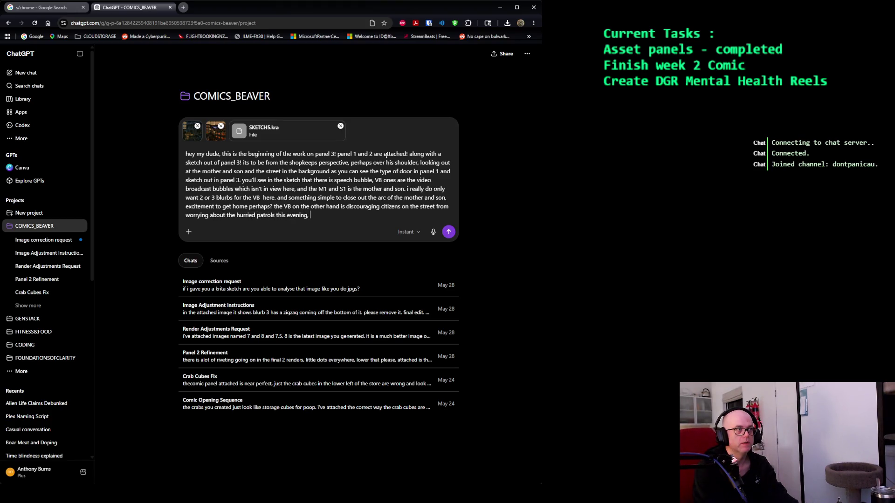
type("they are getting in extra cardio or")
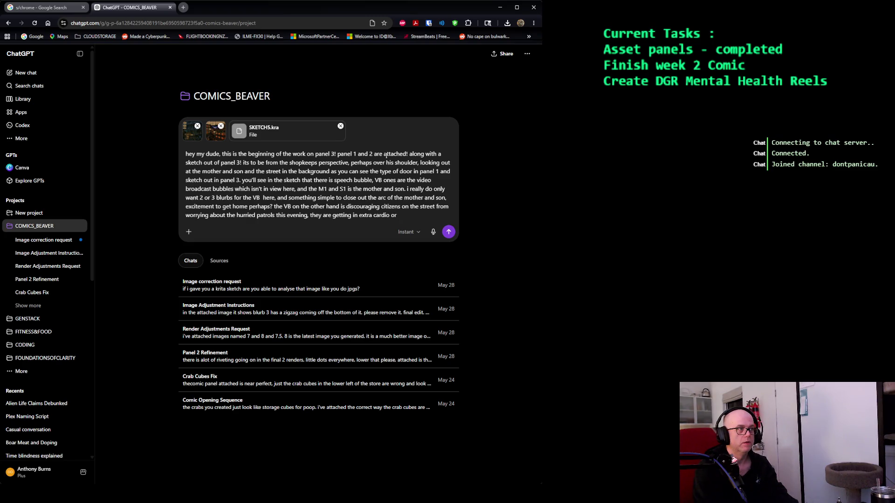
End with the 'endurance training! :D' joke and a request for the master prompt, then send the message.
key("BackSpace")
key("BackSpace")
key("BackSpace")
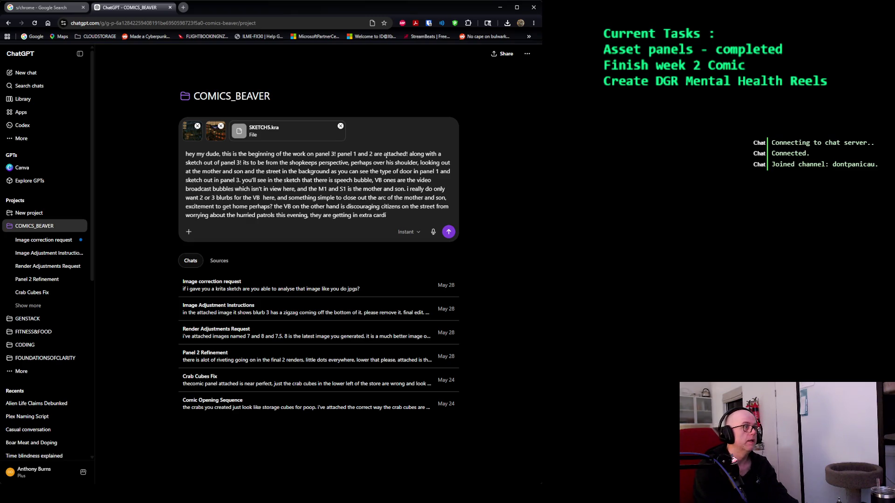
key("BackSpace")
type("endurance tr")
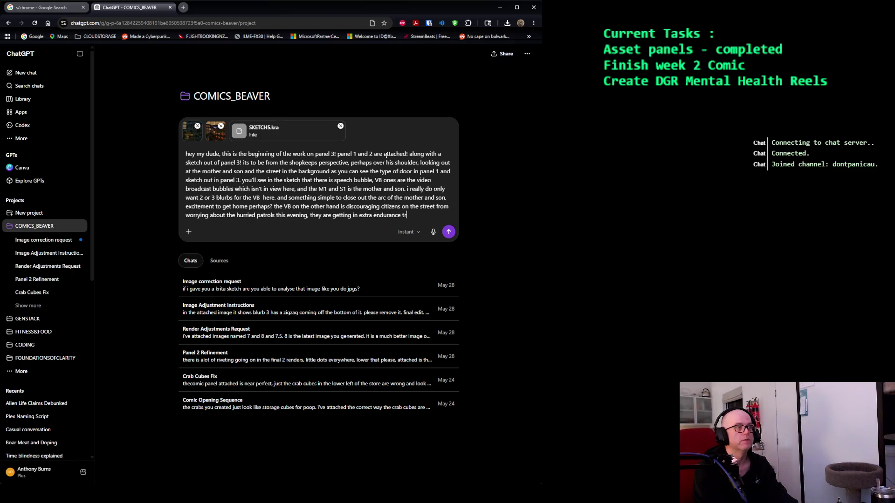
type("aining! :D peft")
key("BackSpace")
key("BackSpace")
type("rfect! ")
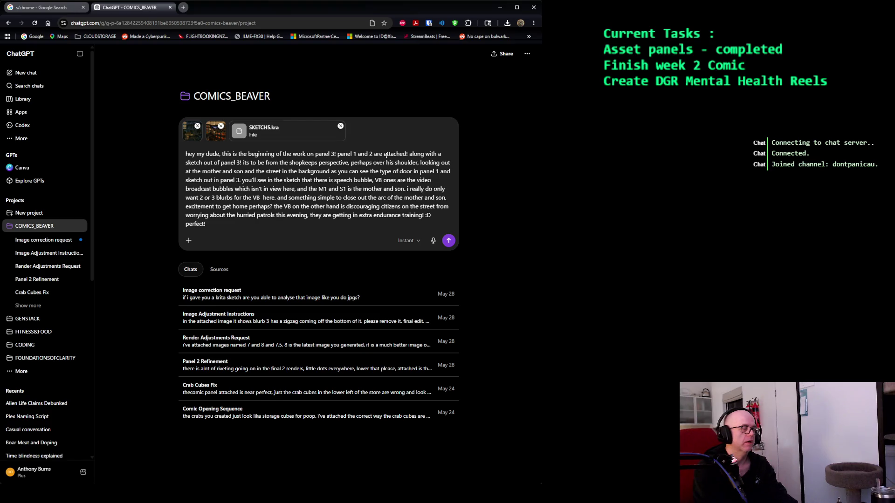
type("h")
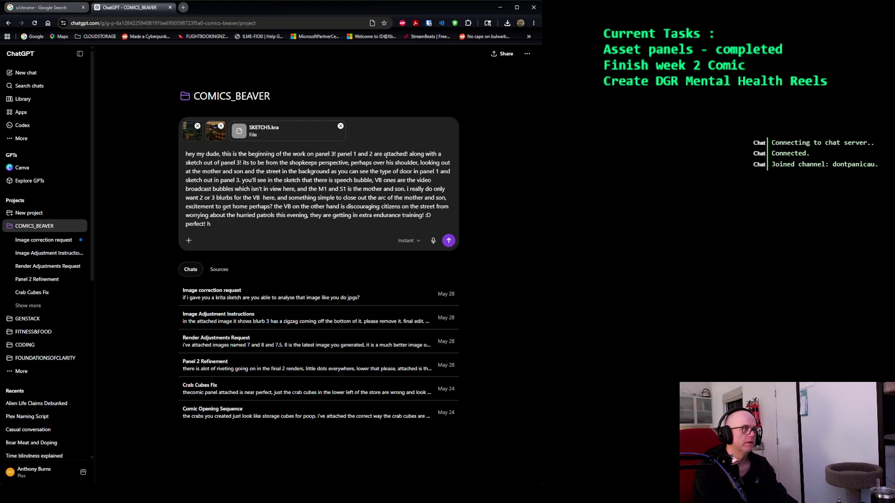
type("it me with")
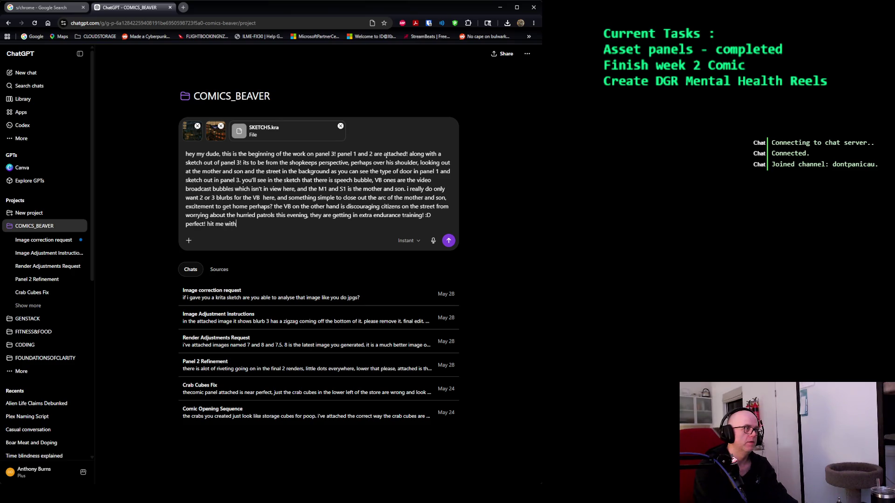
type(" the master prompt my dude lets work through it")
key("Return")
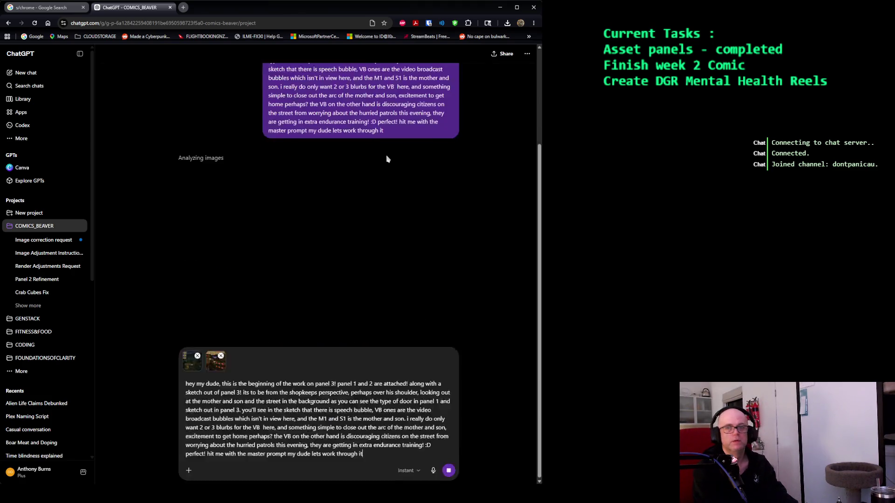